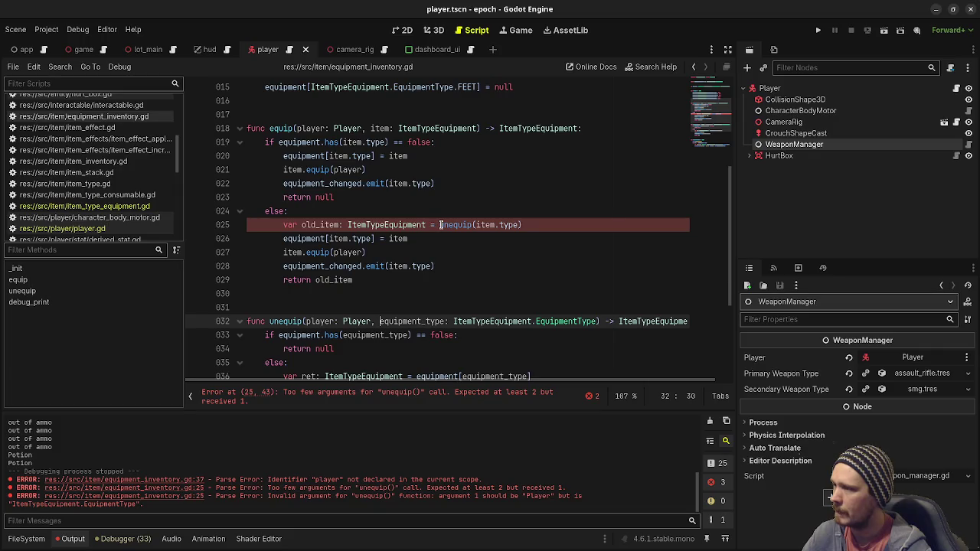
# Add 'player,' as the first argument of the unequip() call in equipment_inventory.gd and save
pyautogui.click(476, 224)
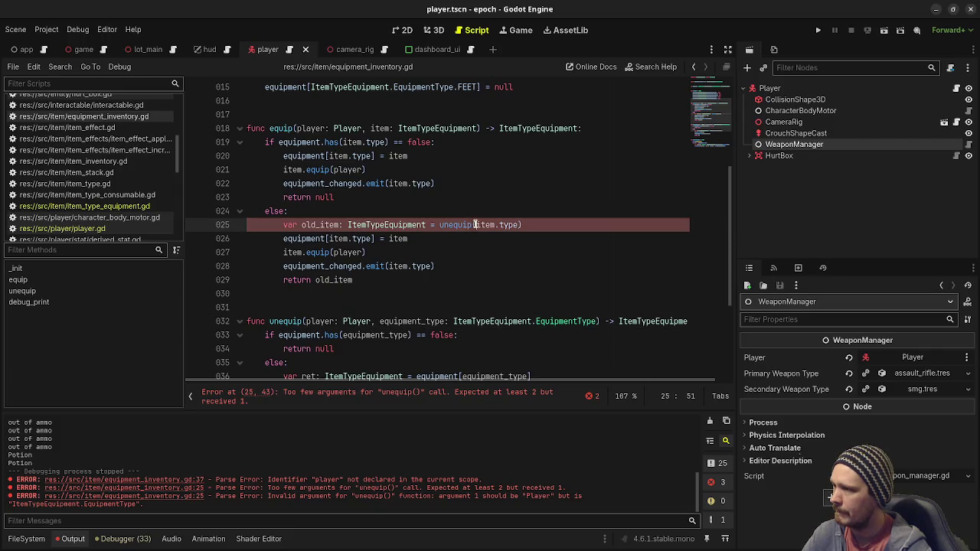
pyautogui.write('player,')
pyautogui.hotkey('ctrl', 's')
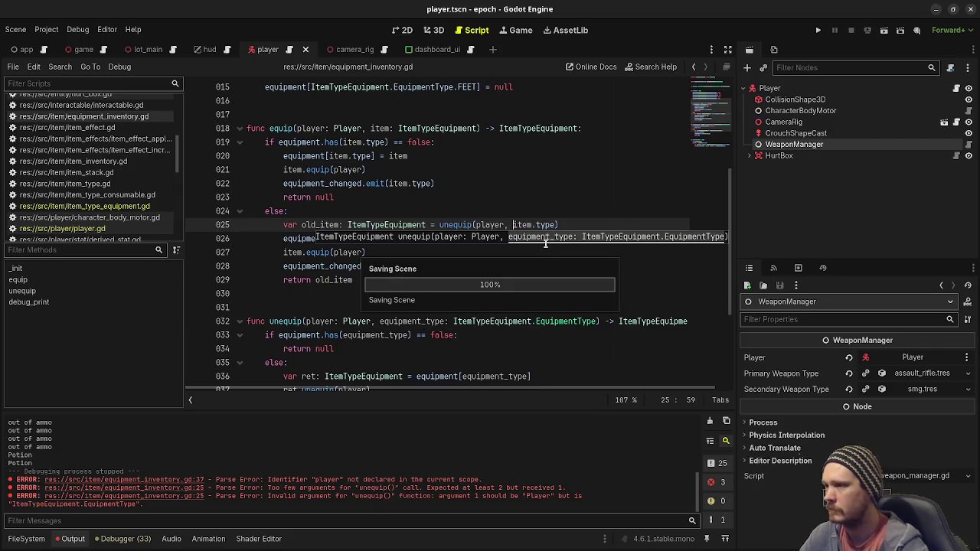
pyautogui.scroll(3, 84, 201)
pyautogui.scroll(-5, 88, 180)
# Look through the item_type_equipment.gd, player.gd and equipment_inventory.gd scripts
pyautogui.click(84, 134)
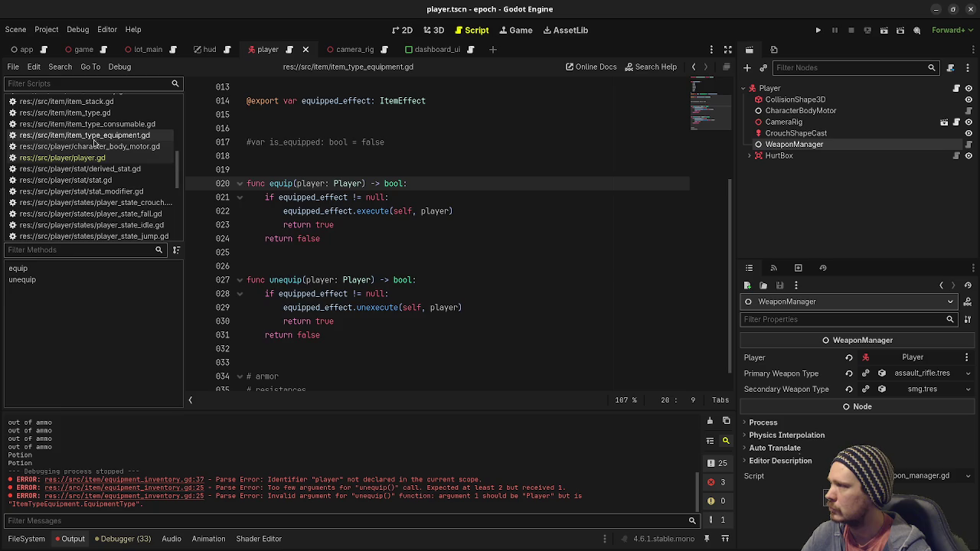
pyautogui.click(84, 157)
pyautogui.scroll(3, 101, 140)
pyautogui.click(84, 117)
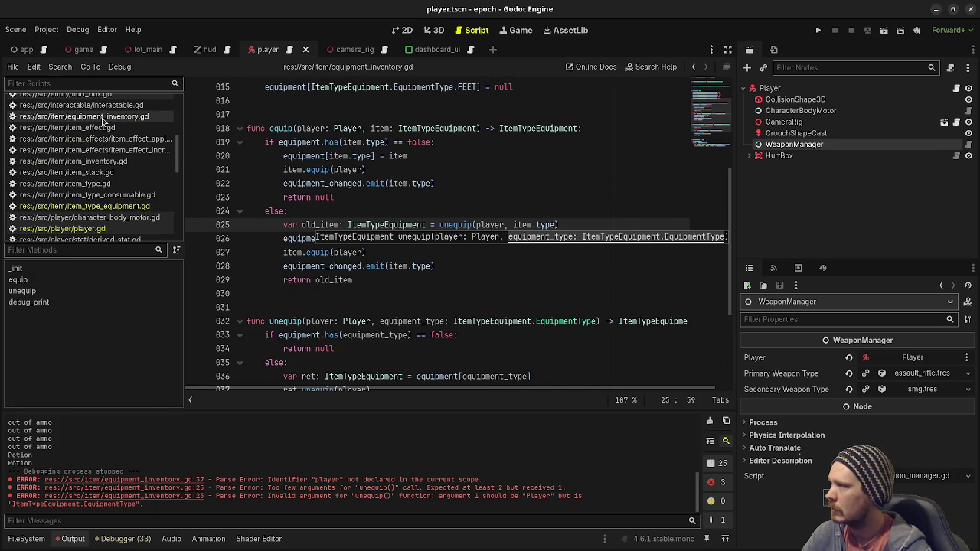
pyautogui.scroll(2, 340, 186)
pyautogui.scroll(-8, 340, 186)
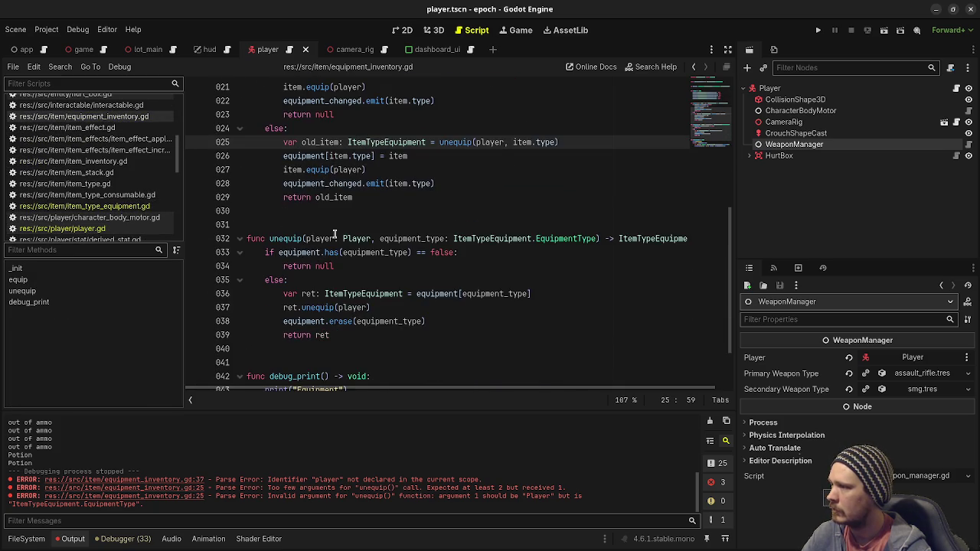
pyautogui.scroll(7, 336, 217)
pyautogui.scroll(4, 336, 216)
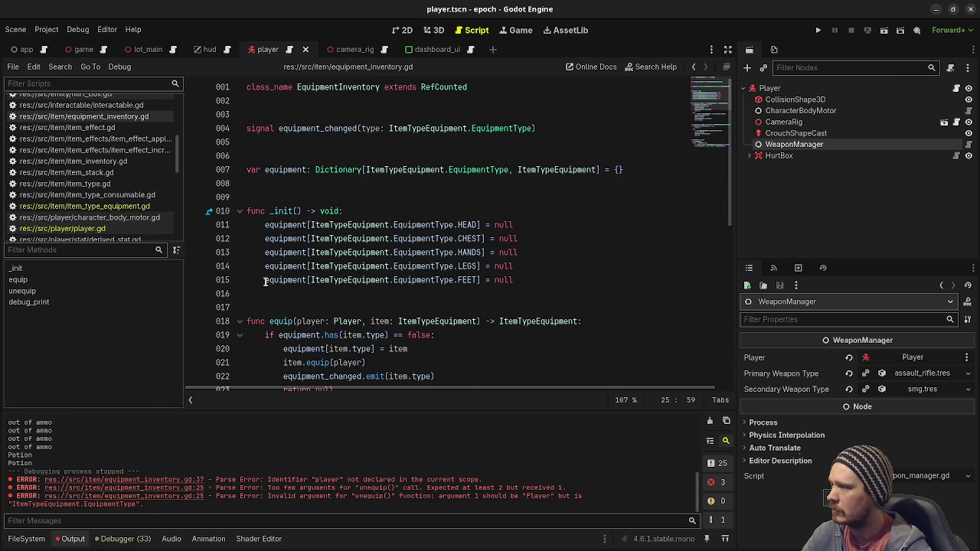
# In player.gd, uncomment line 56's head armor equip() call, pass self to it, and run the game
pyautogui.click(112, 232)
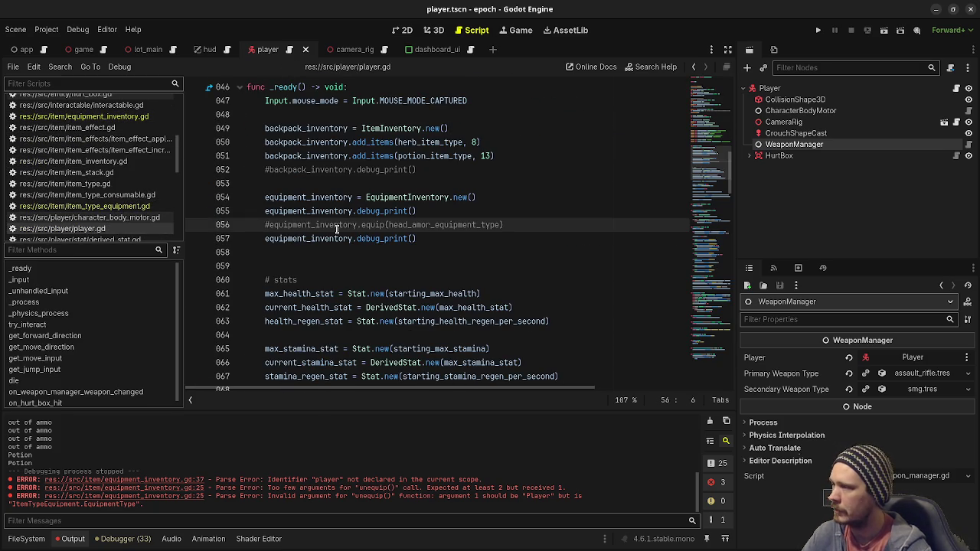
pyautogui.hotkey('ctrl', 'k')
pyautogui.click(385, 224)
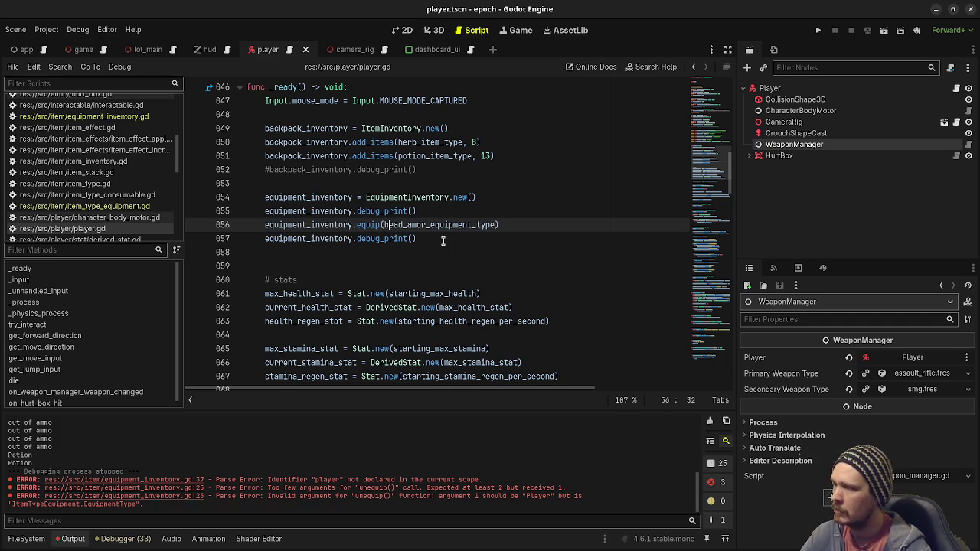
pyautogui.write('self,')
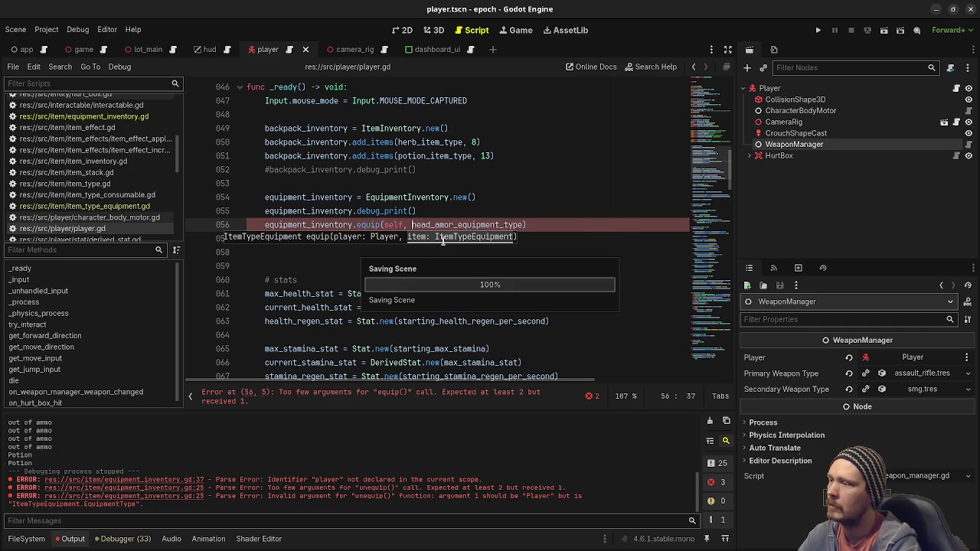
pyautogui.click(516, 224)
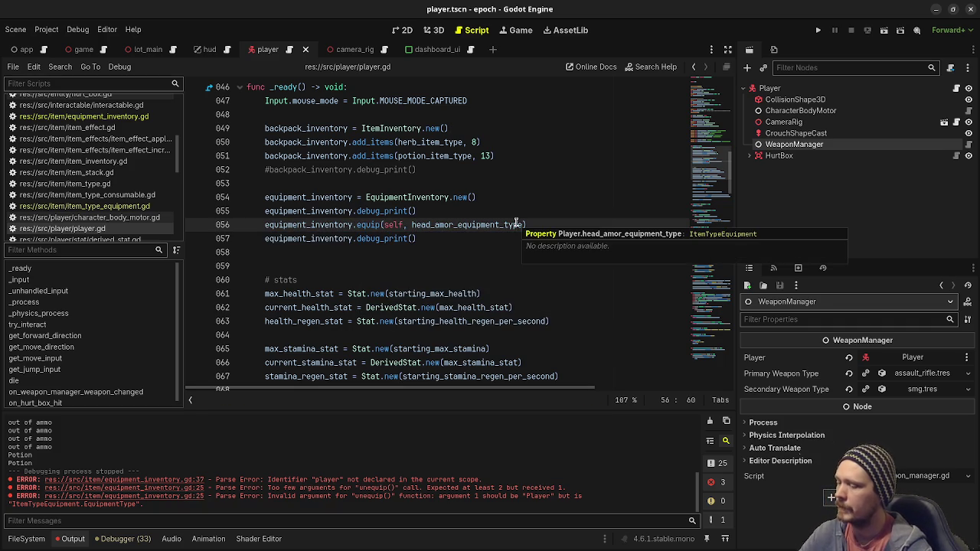
pyautogui.press('F5')
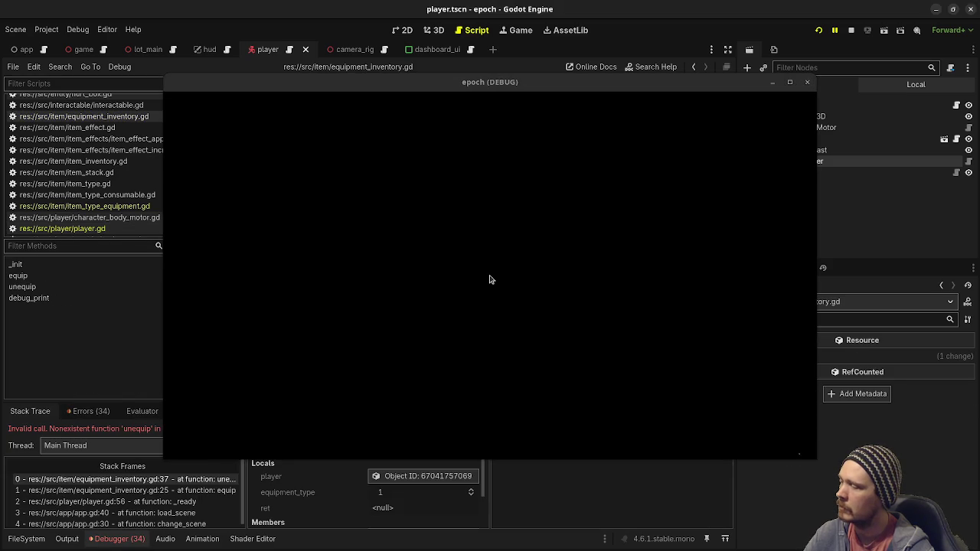
# Move the game window aside and type 'if ret' on a new line after line 36 in unequip()
pyautogui.moveTo(450, 81)
pyautogui.mouseDown()
pyautogui.moveTo(459, 399)
pyautogui.moveTo(468, 421)
pyautogui.mouseUp()
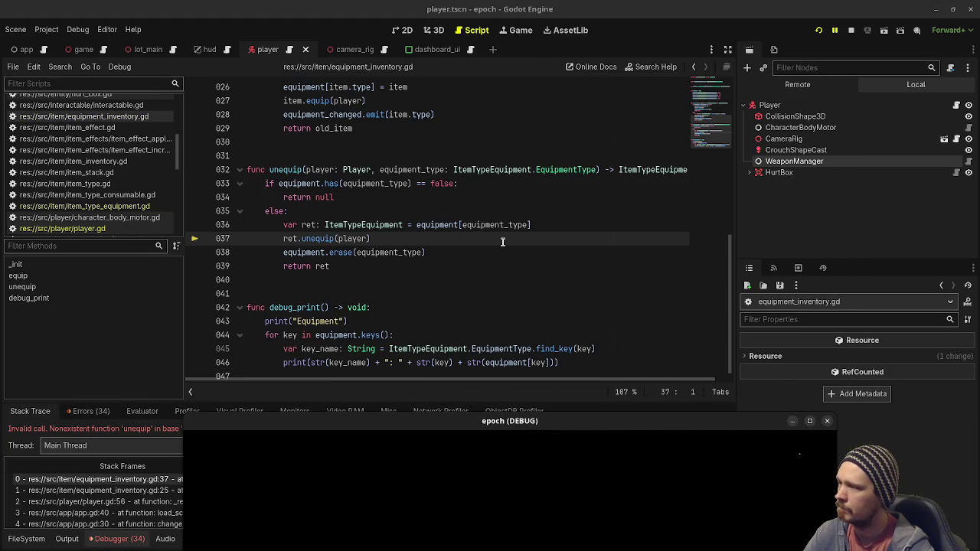
pyautogui.click(530, 226)
pyautogui.press('Return')
pyautogui.write('if ')
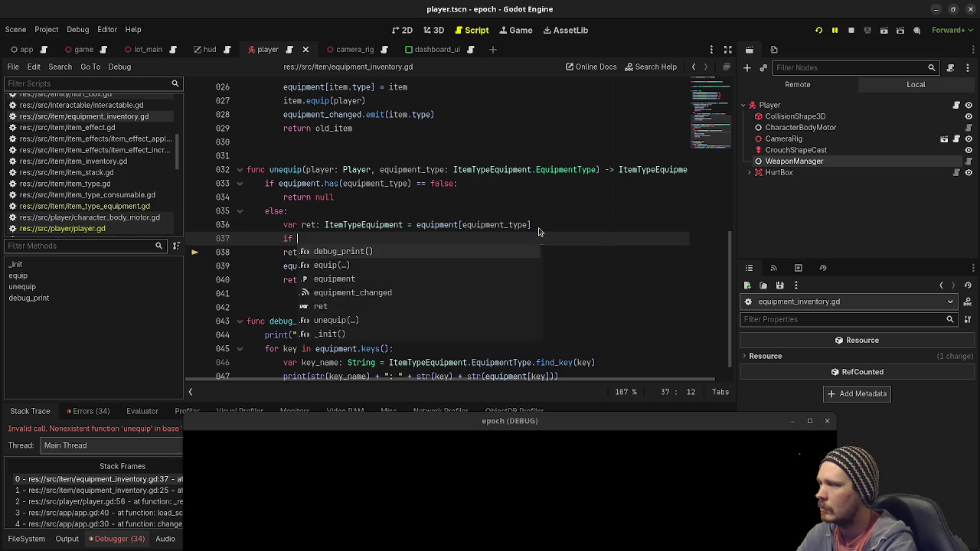
pyautogui.write('ret')
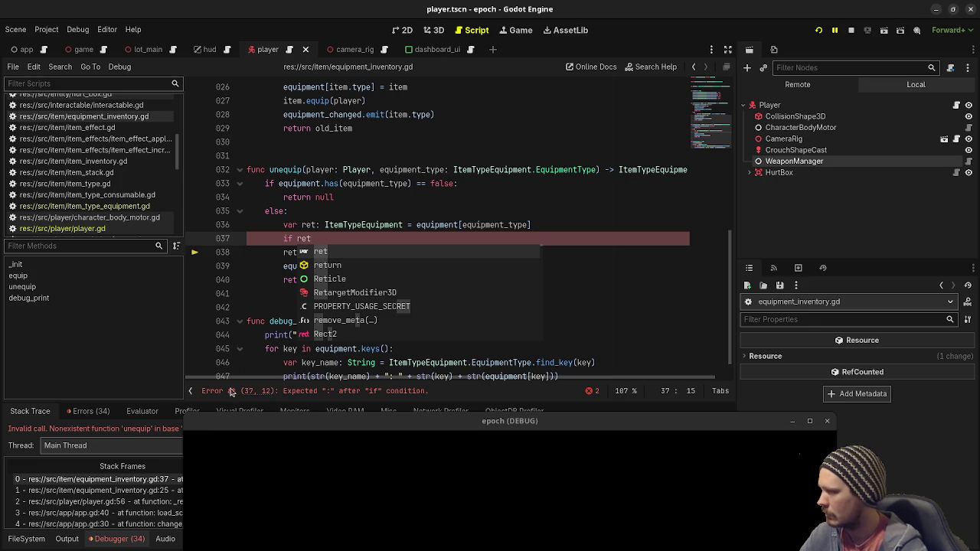
pyautogui.moveTo(243, 424); pyautogui.dragTo(235, 470)
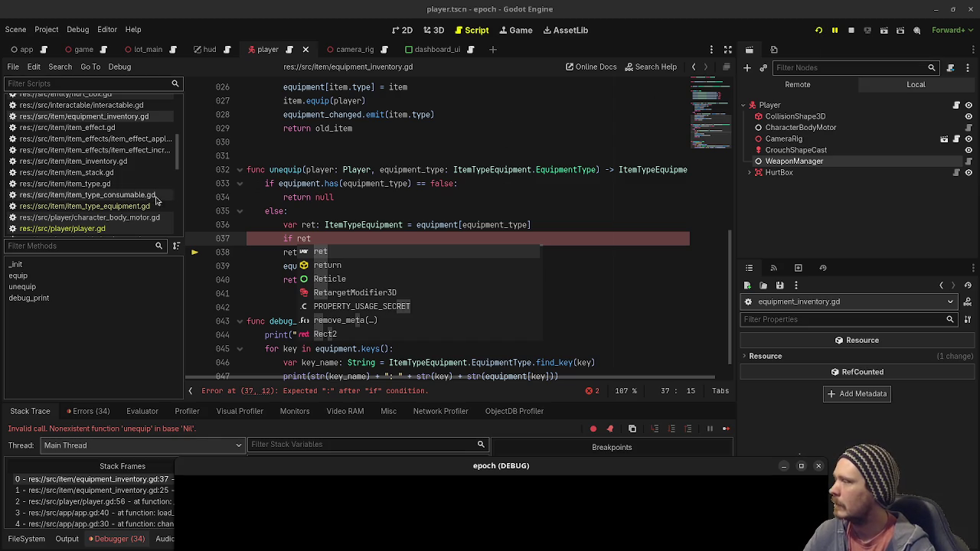
# Switch to player.gd and scroll to its inventory and head_amor_equipment_type declarations around lines 22–43
pyautogui.scroll(3, 107, 191)
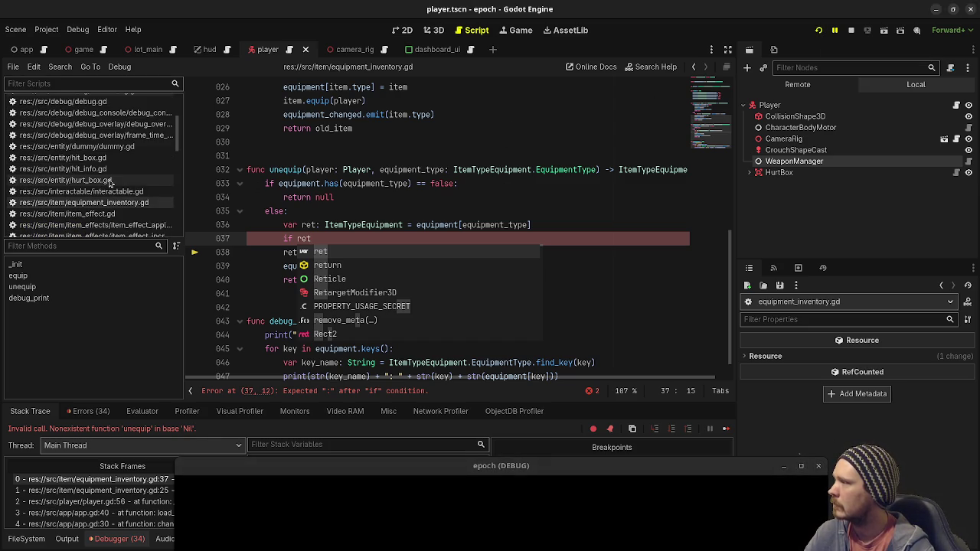
pyautogui.scroll(3, 110, 181)
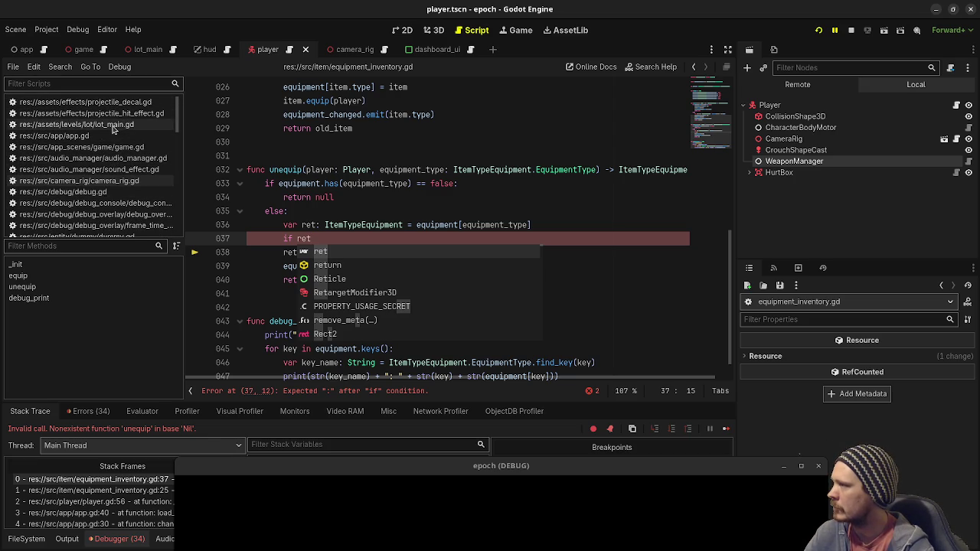
pyautogui.scroll(-5, 111, 170)
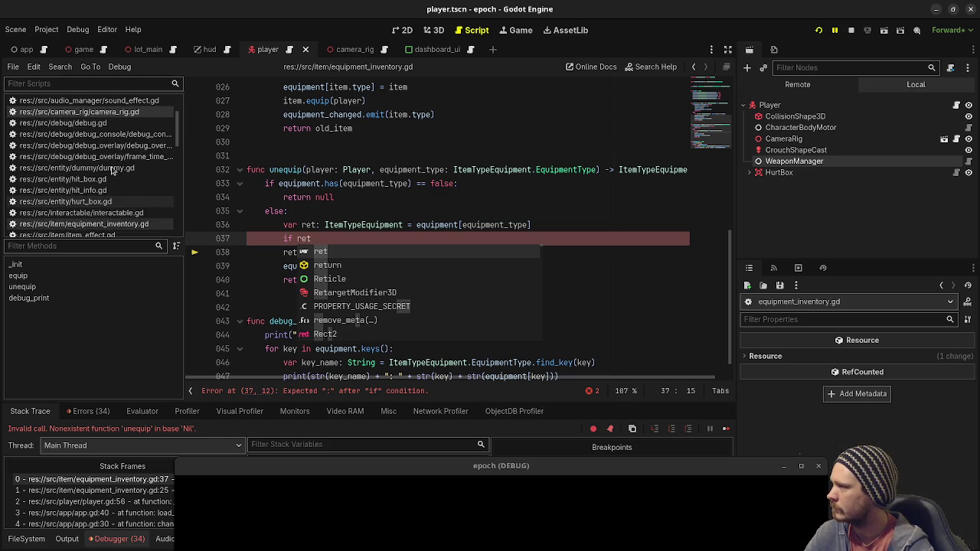
pyautogui.scroll(-3, 112, 170)
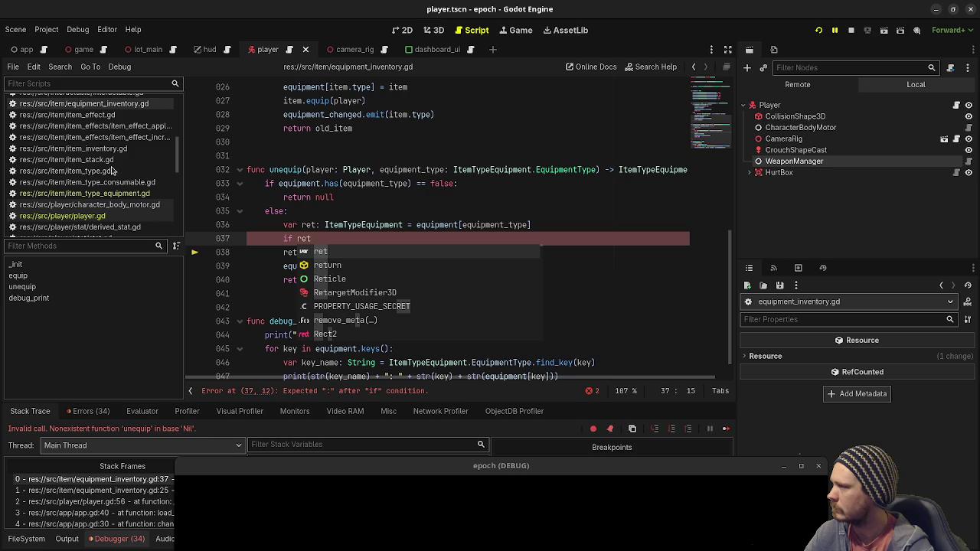
pyautogui.click(107, 218)
pyautogui.scroll(5, 485, 238)
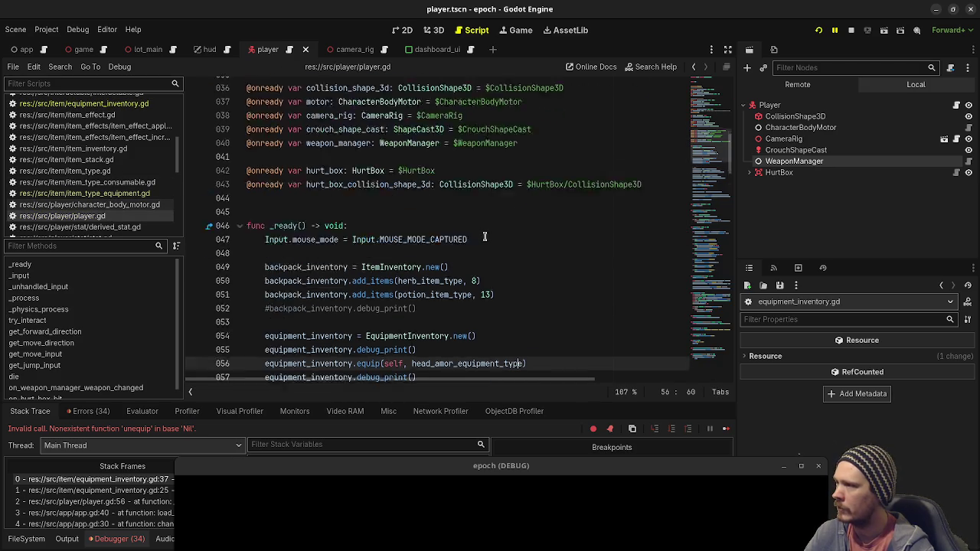
pyautogui.scroll(-5, 74, 185)
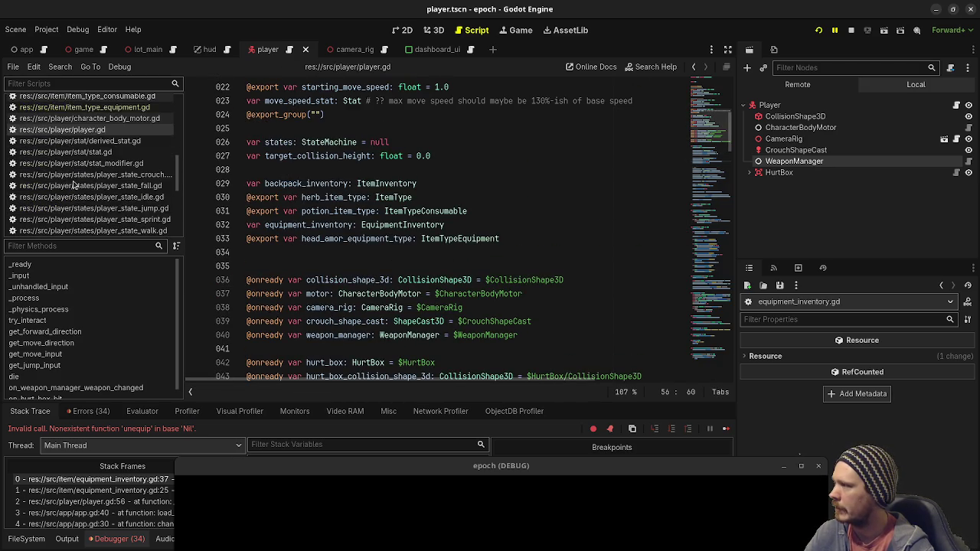
pyautogui.scroll(-3, 74, 184)
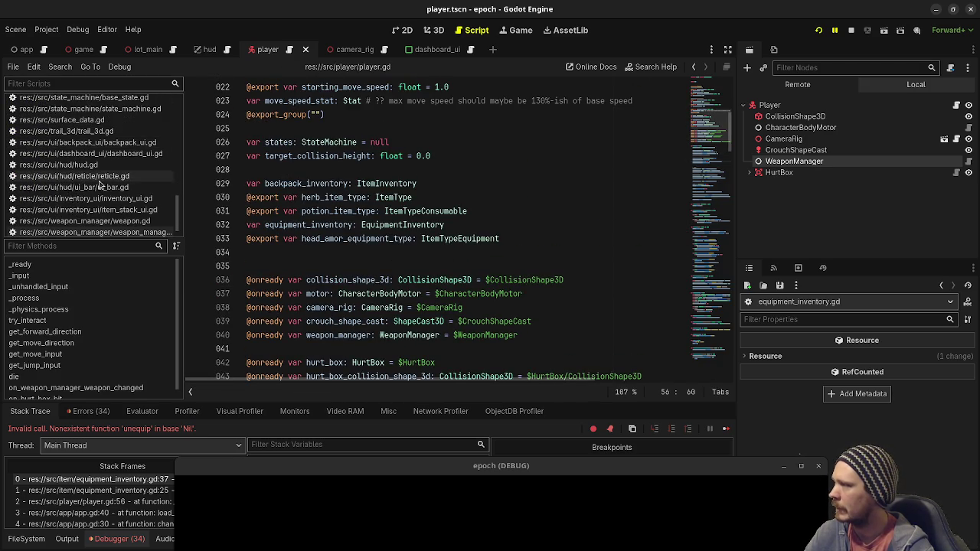
pyautogui.scroll(3, 113, 193)
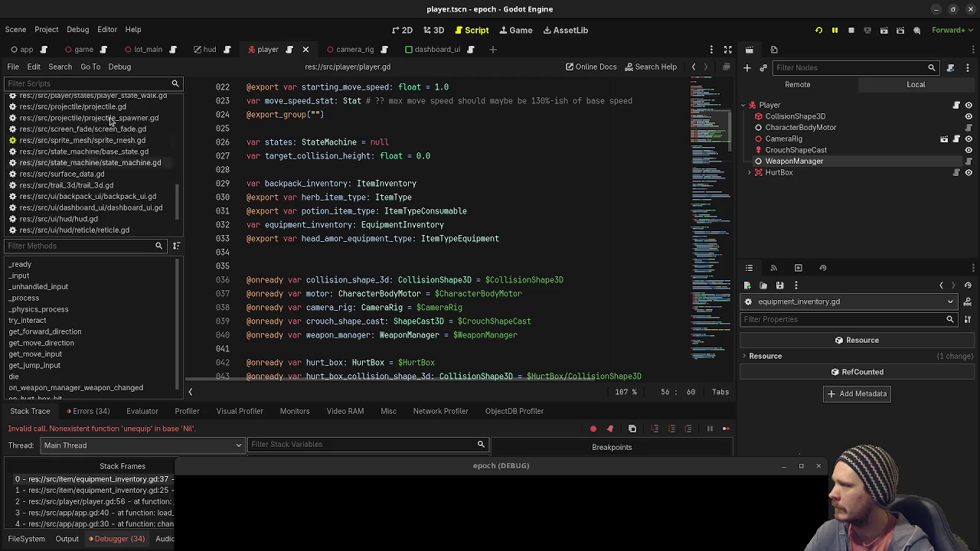
# Filter scripts with 'prok', open projectile.gd, and highlight every use of source_entity
pyautogui.write('prok')
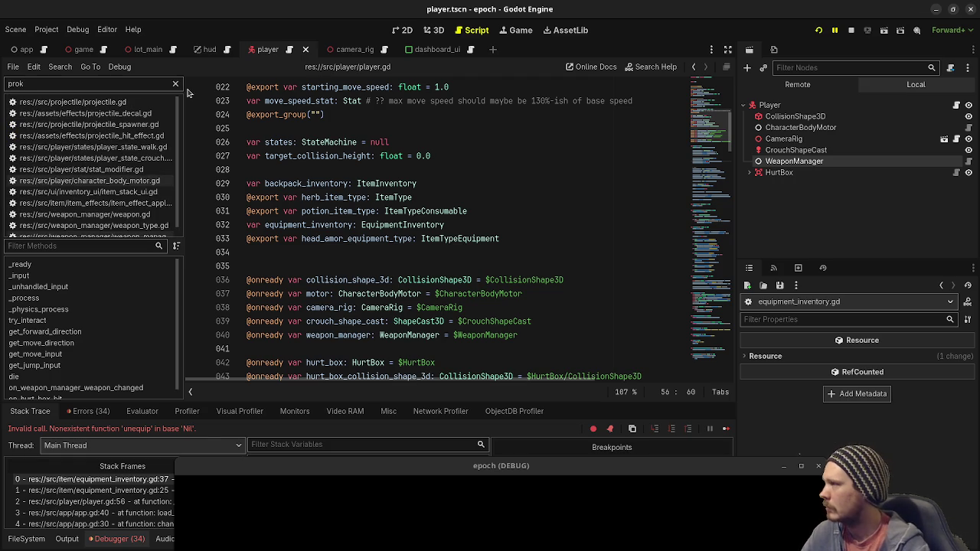
pyautogui.click(132, 101)
pyautogui.scroll(10, 396, 135)
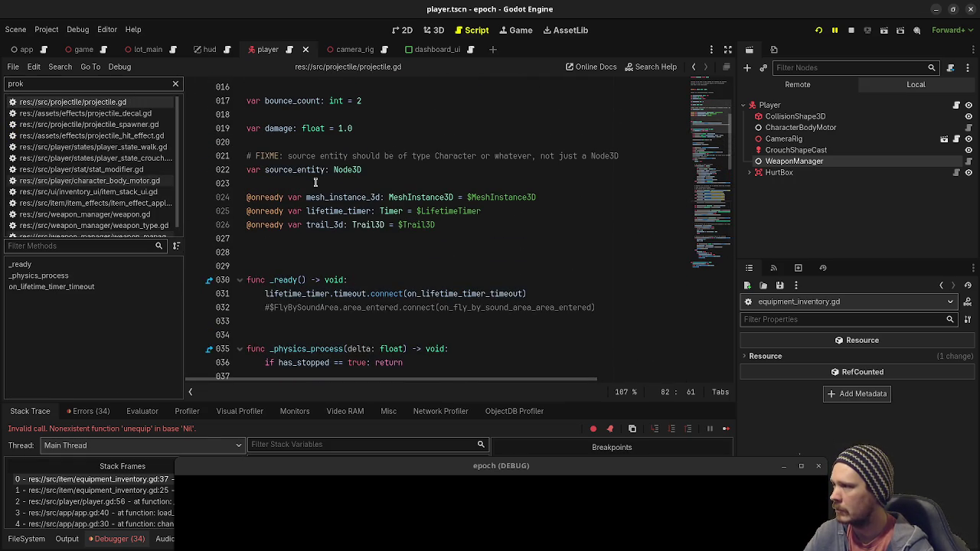
pyautogui.click(307, 173)
pyautogui.doubleClick(298, 171)
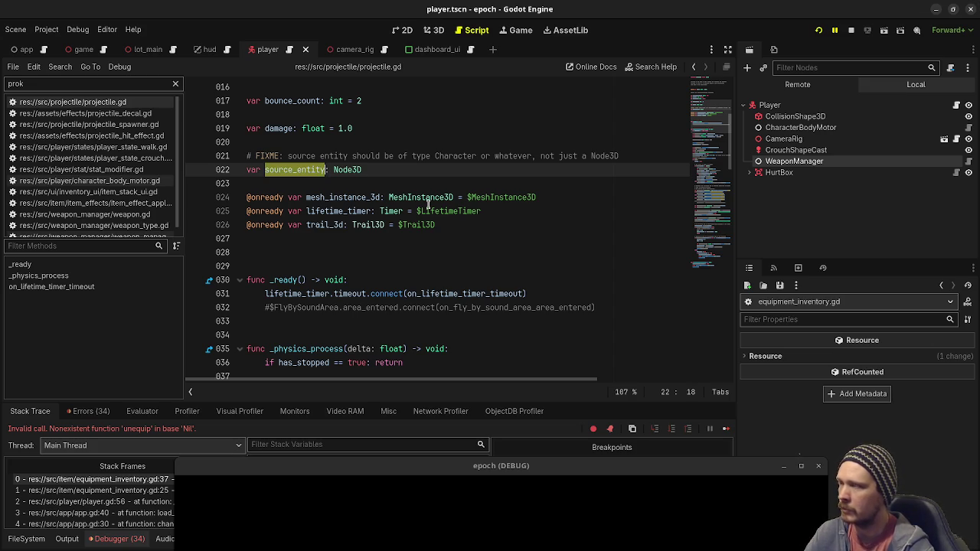
# Read down through projectile.gd's raycast hit handling where HurtBox hits get damage and HitInfo
pyautogui.scroll(-4, 374, 272)
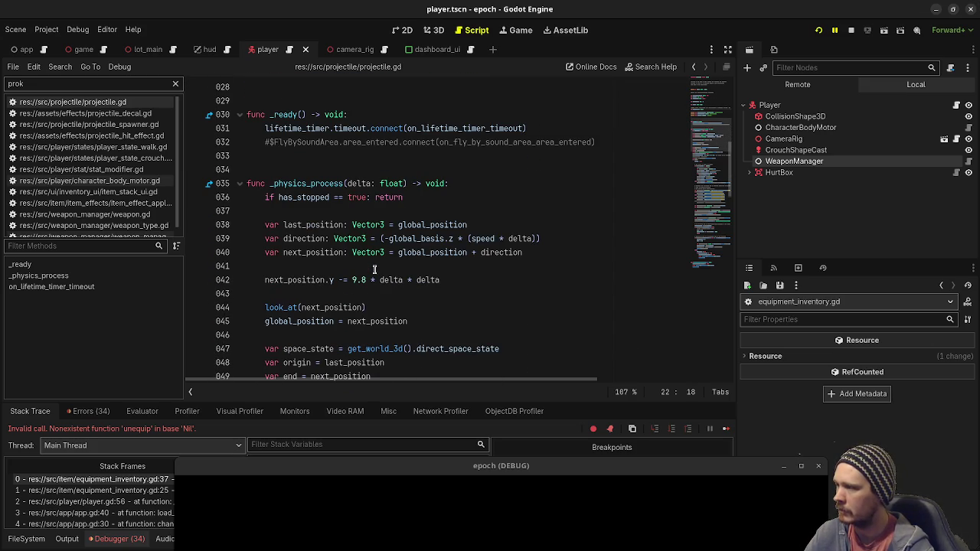
pyautogui.scroll(-5, 375, 269)
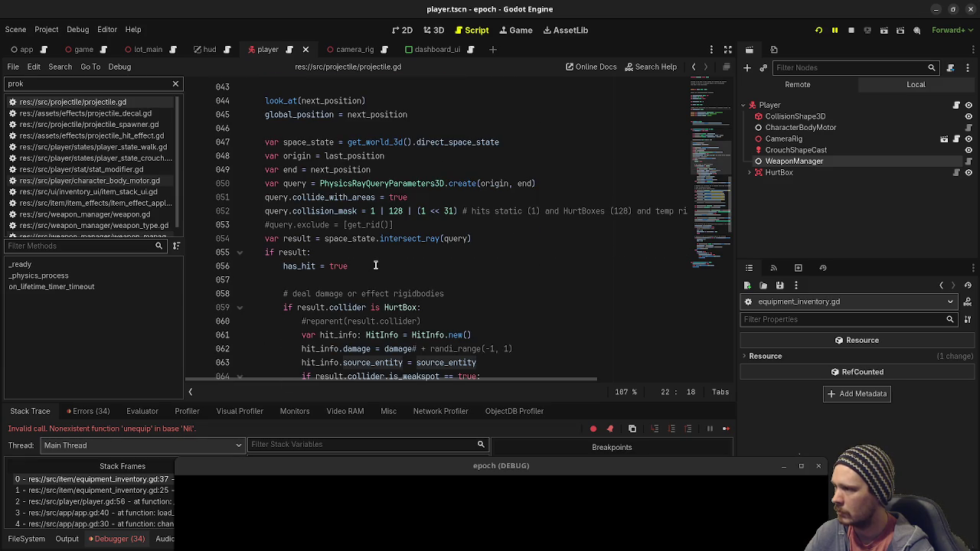
pyautogui.scroll(3, 375, 266)
pyautogui.scroll(-5, 376, 266)
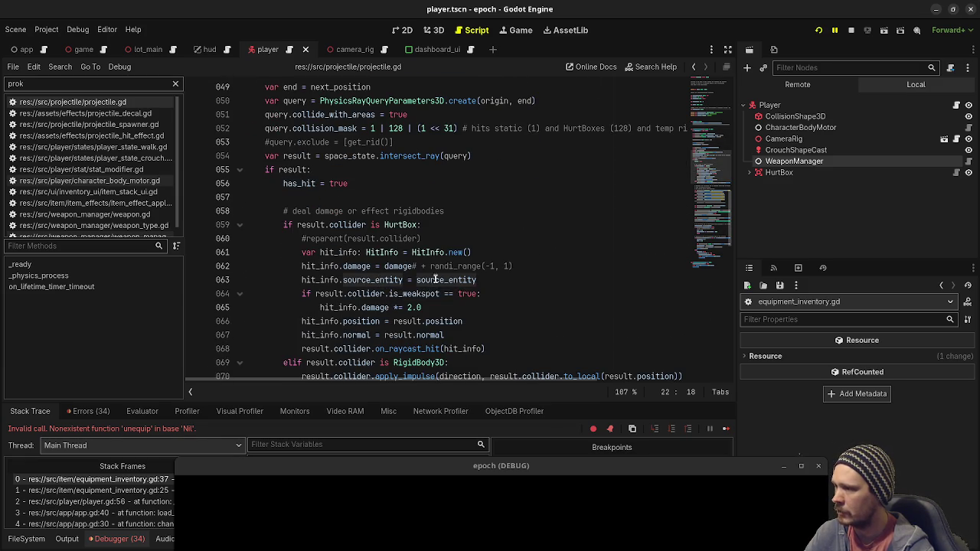
pyautogui.scroll(-2, 457, 281)
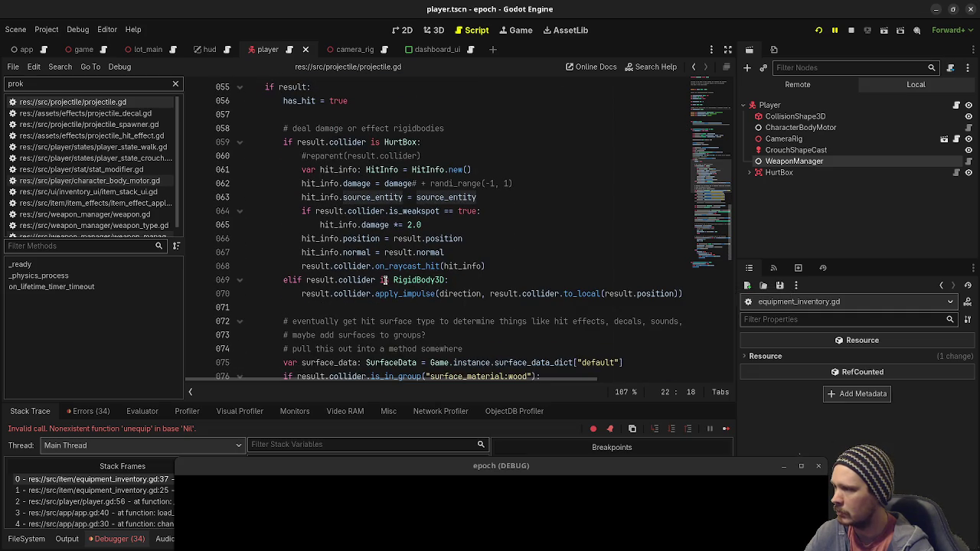
pyautogui.scroll(-12, 401, 250)
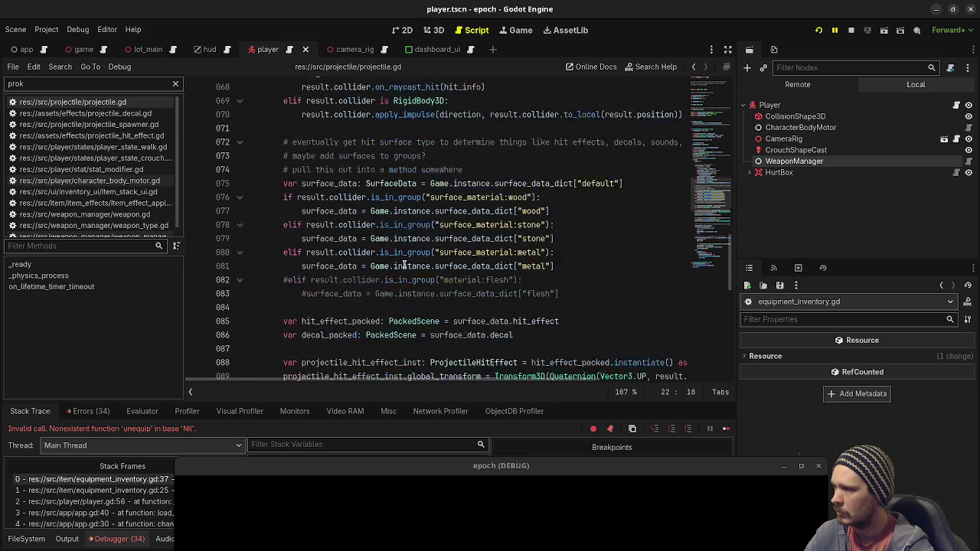
pyautogui.scroll(-4, 404, 262)
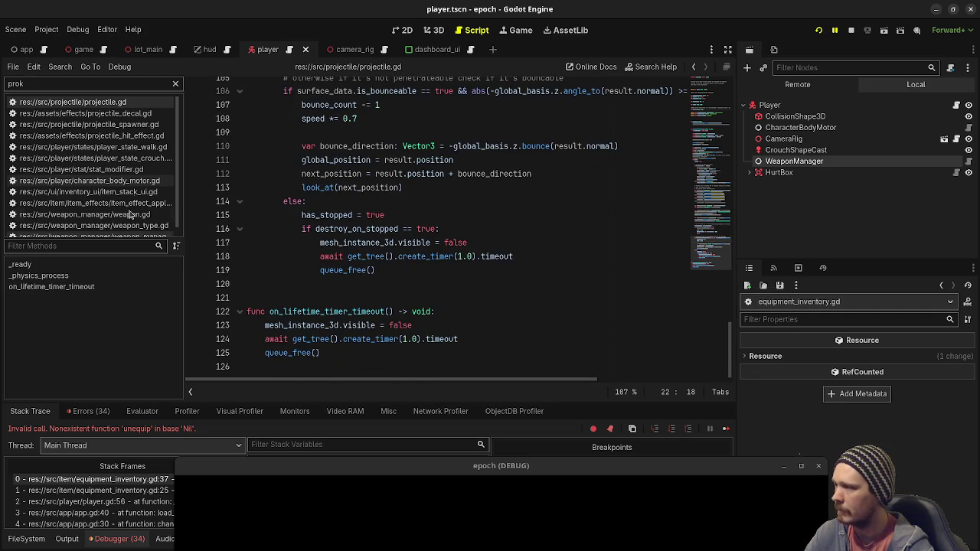
pyautogui.scroll(11, 420, 237)
pyautogui.scroll(6, 420, 238)
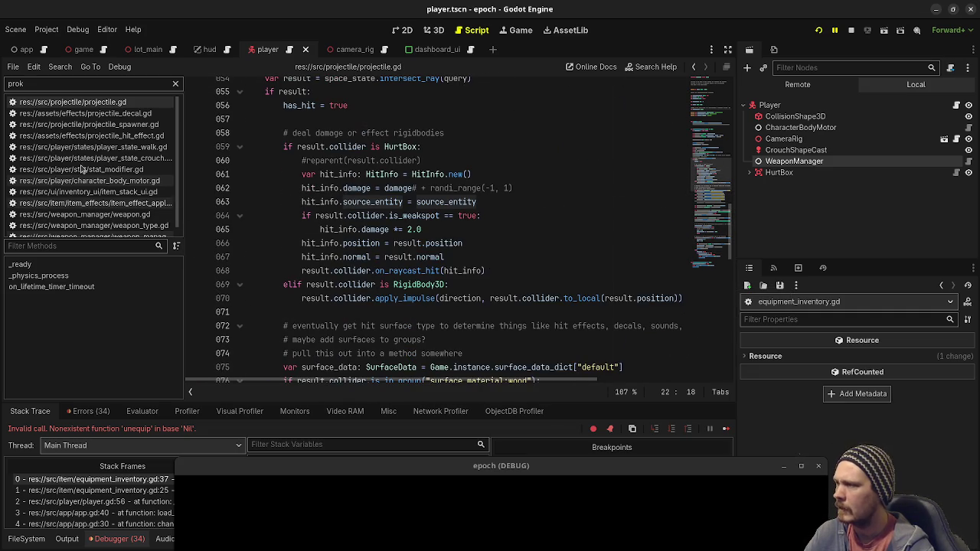
pyautogui.scroll(-1, 92, 182)
pyautogui.scroll(1, 95, 186)
pyautogui.scroll(-1, 95, 186)
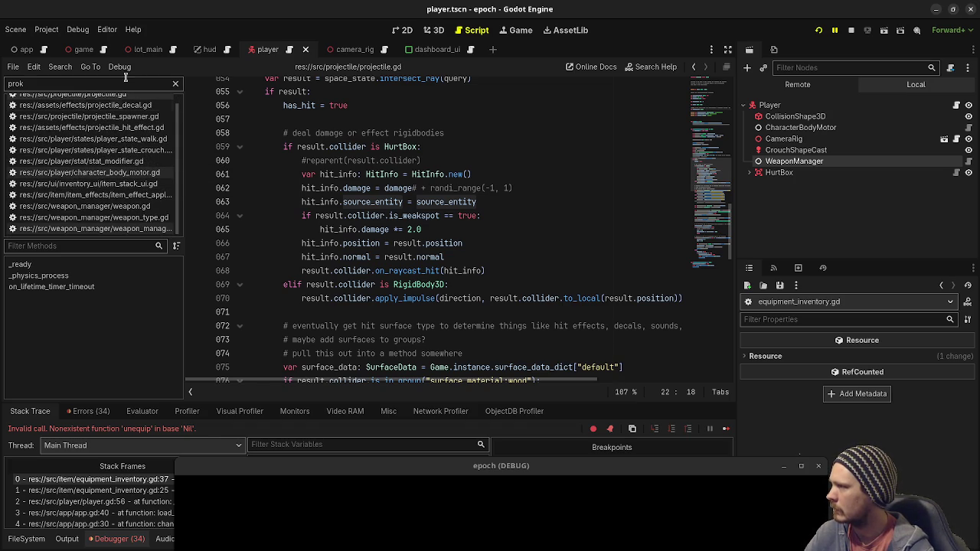
pyautogui.moveTo(119, 81); pyautogui.dragTo(1, 70)
# Open hurt_box.gd via the 'hurtbo' filter and highlight every use of hit_info in on_raycast_hit
pyautogui.write('hurtbo')
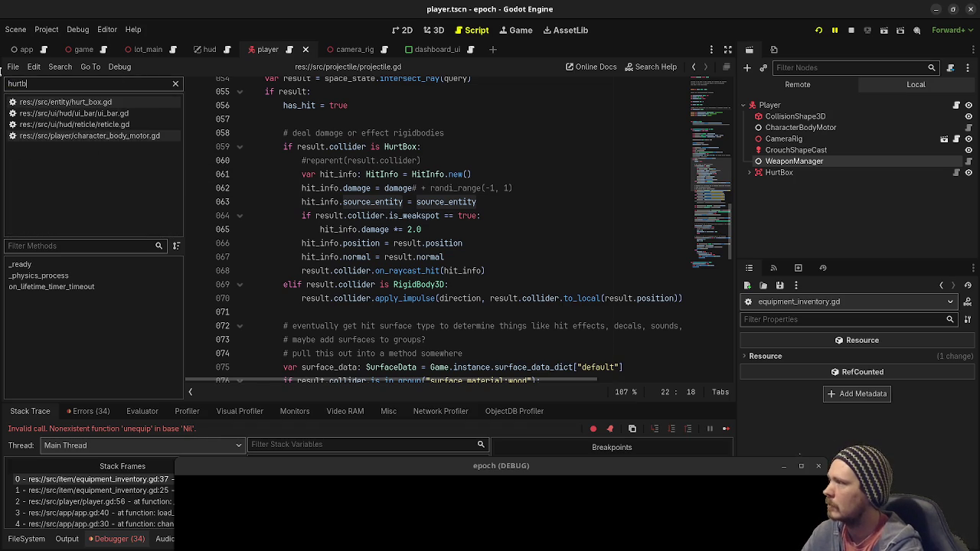
pyautogui.click(48, 101)
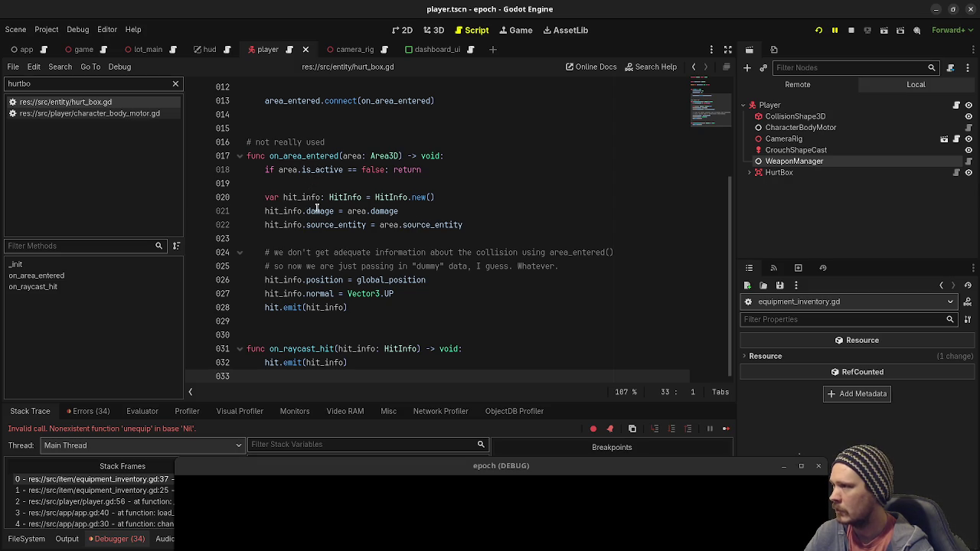
pyautogui.click(289, 348)
pyautogui.click(322, 362)
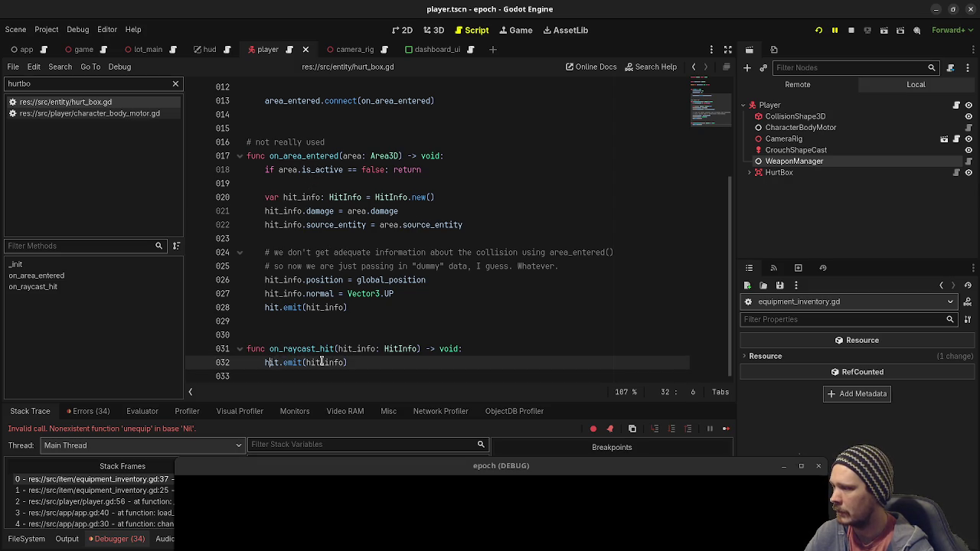
pyautogui.doubleClick(357, 348)
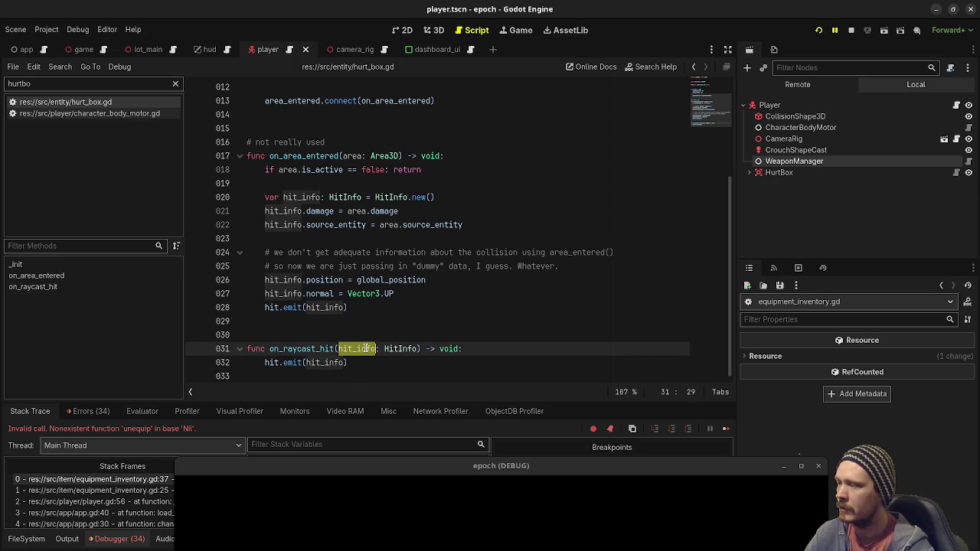
# Change the script filter to 'player' and open player.gd at its startup code
pyautogui.click(14, 67)
pyautogui.click(410, 170)
pyautogui.click(83, 84)
pyautogui.write('hurtbo')
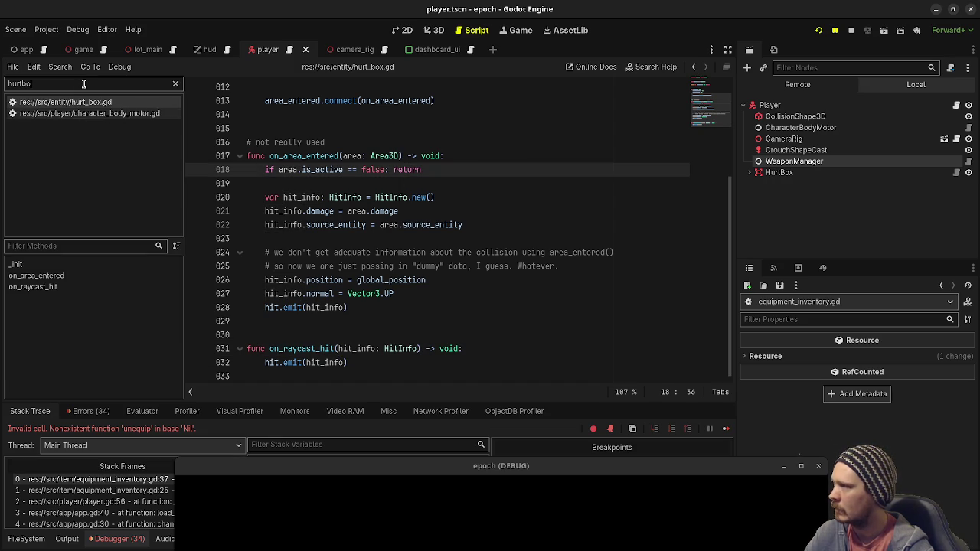
pyautogui.press('BackSpace')
pyautogui.press('BackSpace')
pyautogui.press('BackSpace')
pyautogui.write('player')
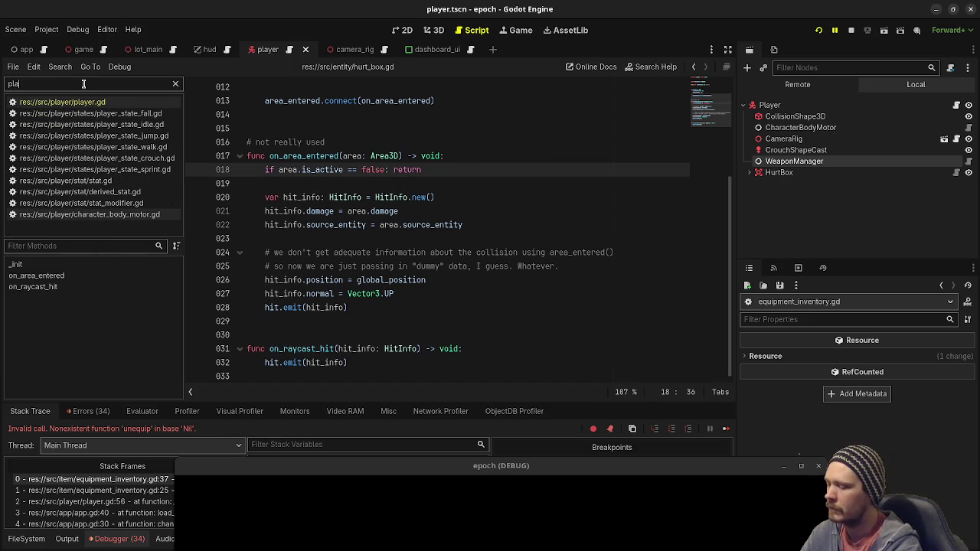
pyautogui.click(76, 102)
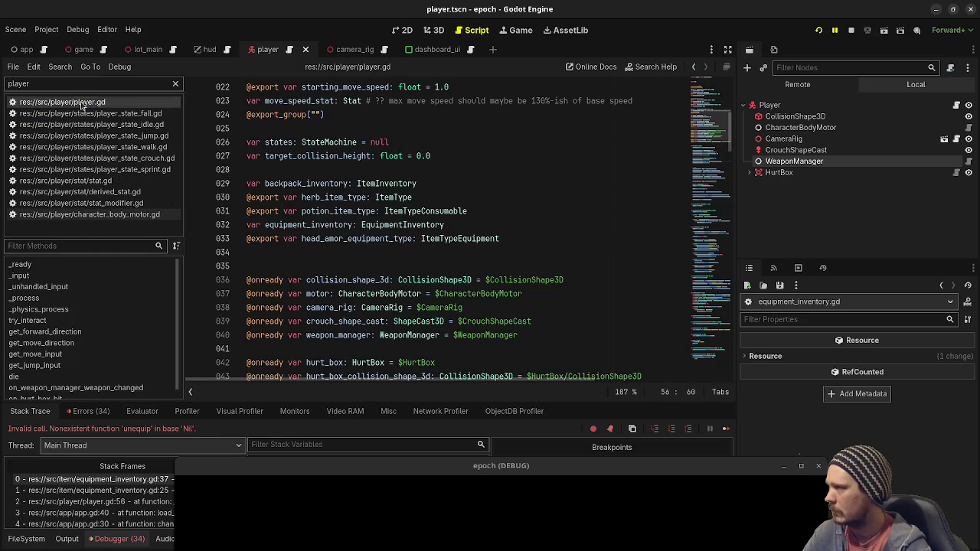
pyautogui.scroll(-1, 115, 352)
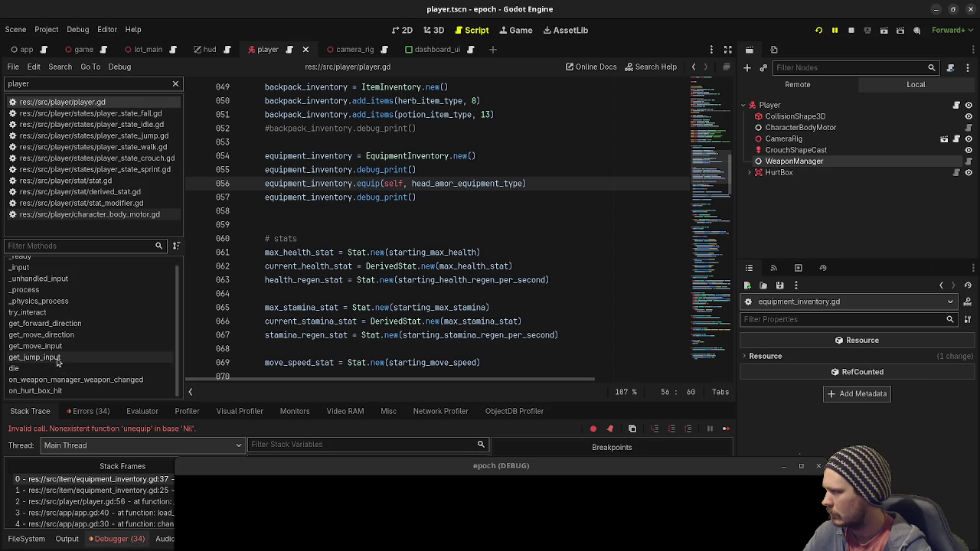
pyautogui.click(37, 391)
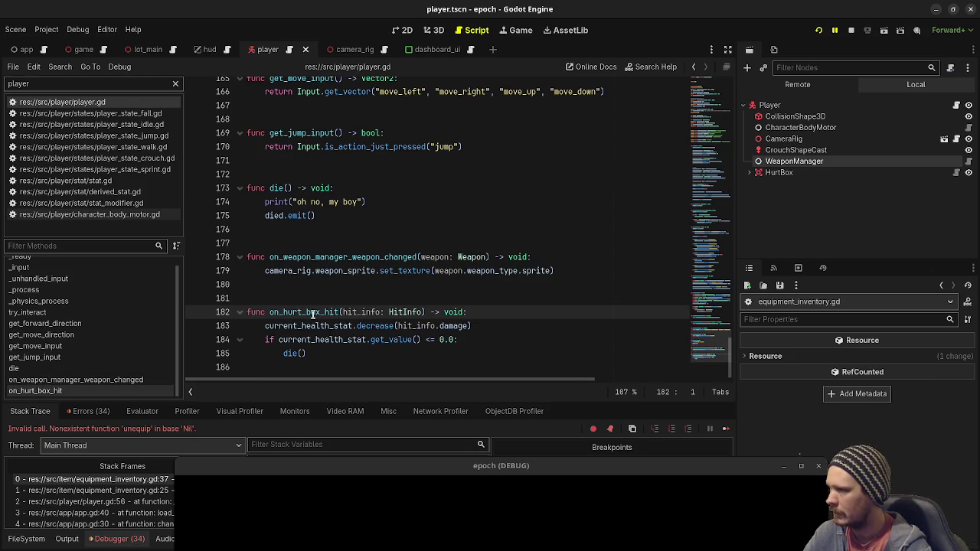
pyautogui.click(492, 322)
pyautogui.click(517, 313)
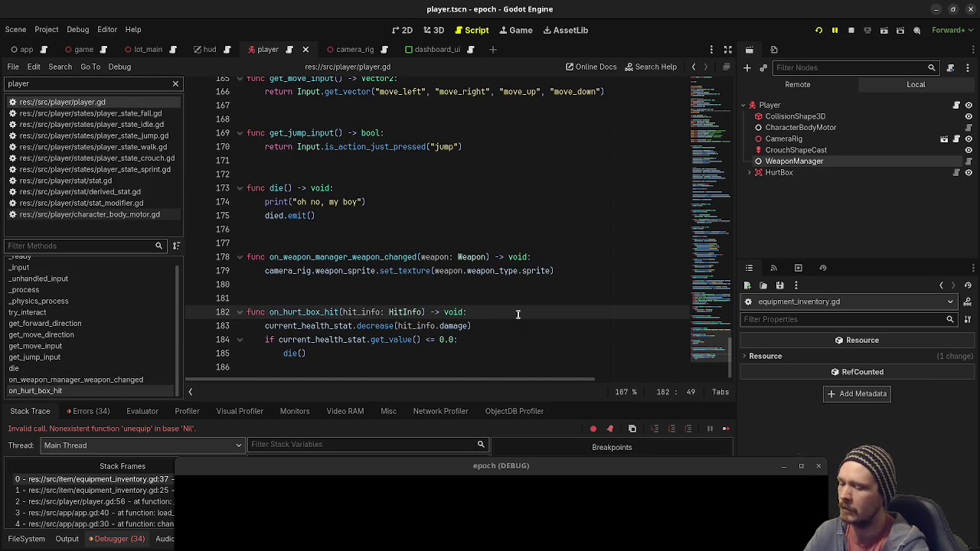
pyautogui.press('Return')
pyautogui.write('if sour')
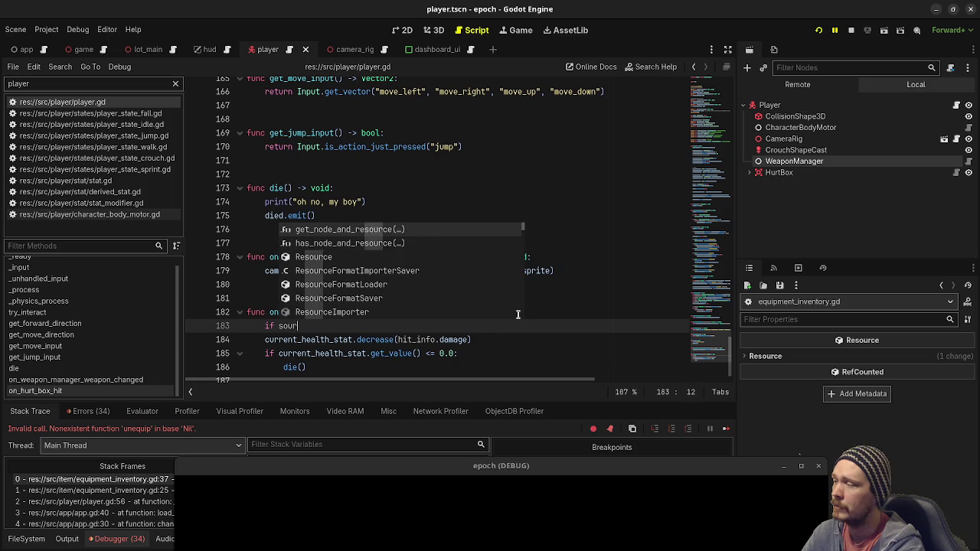
pyautogui.write('ce_entity ')
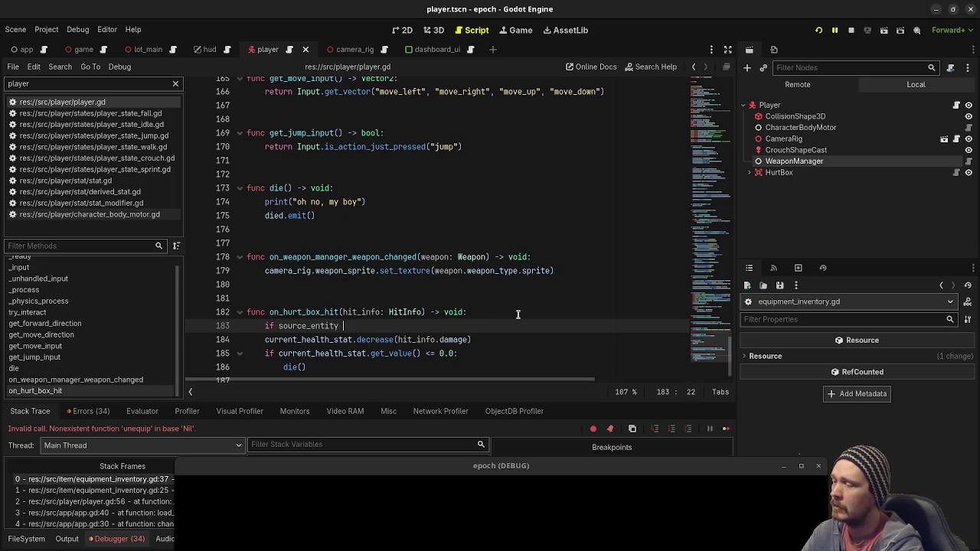
pyautogui.write('== self: return')
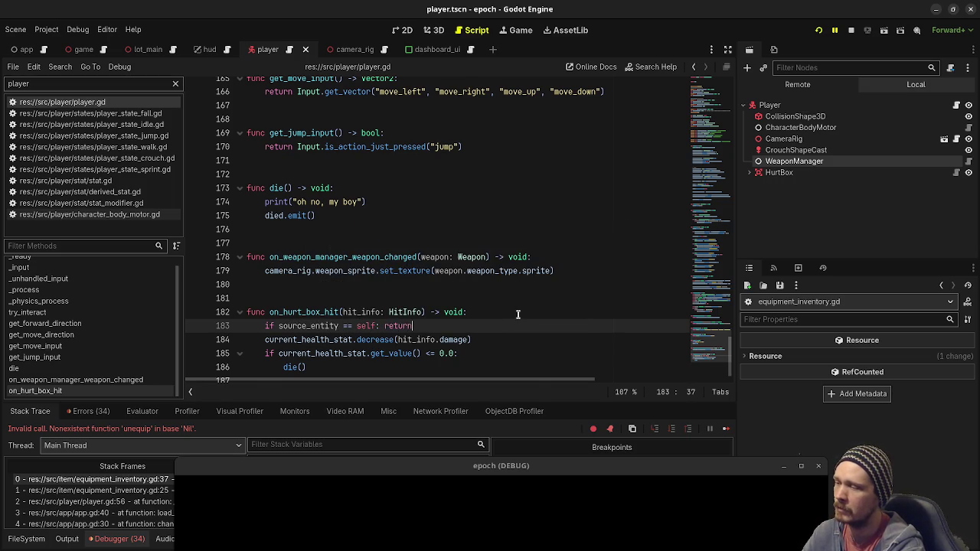
pyautogui.hotkey('shift', 'Up')
pyautogui.hotkey('shift', 'Right')
pyautogui.hotkey('shift', 'Right')
pyautogui.hotkey('shift', 'Right')
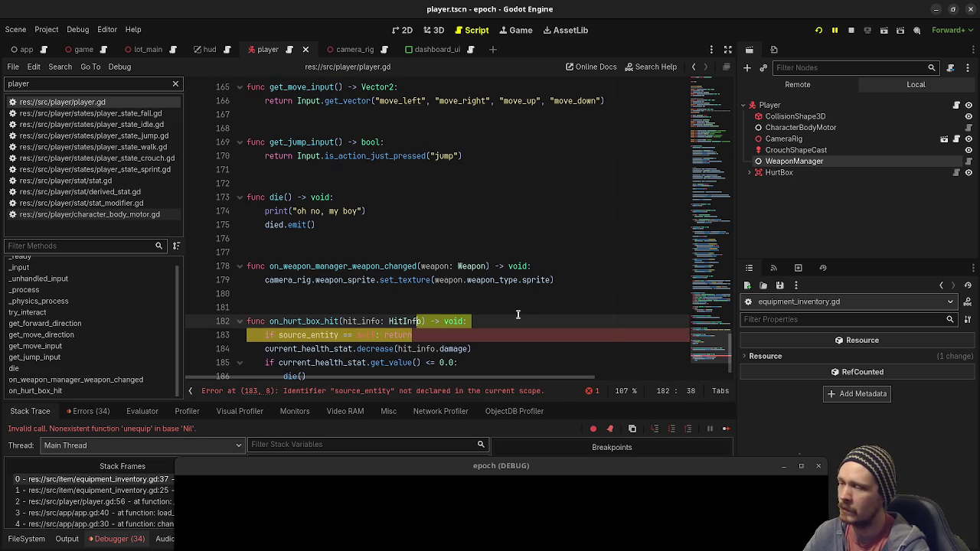
pyautogui.press('BackSpace')
pyautogui.write(':')
pyautogui.hotkey('ctrl', 's')
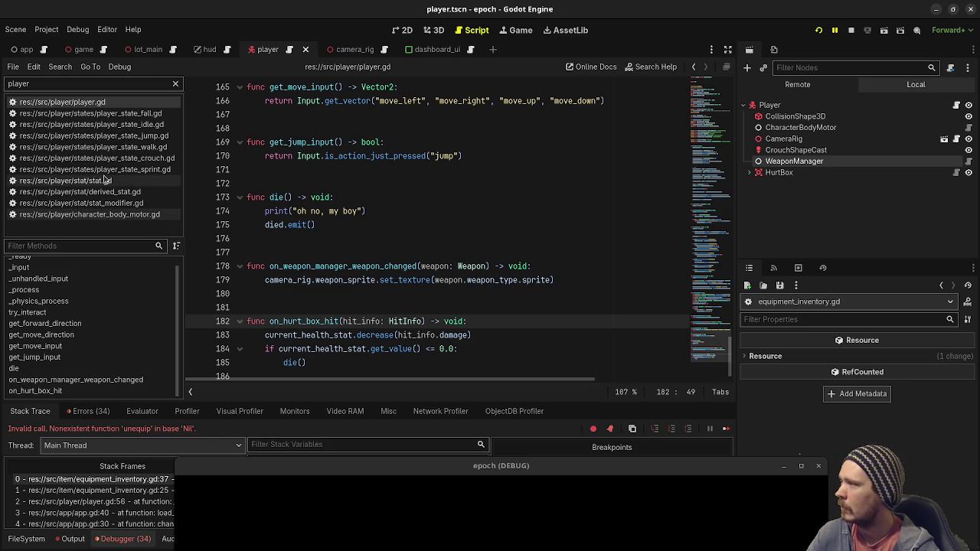
# Filter with 'projec', open projectile.gd, and scroll to its PhysicsRayQueryParameters3D code
pyautogui.doubleClick(110, 85)
pyautogui.write('projec')
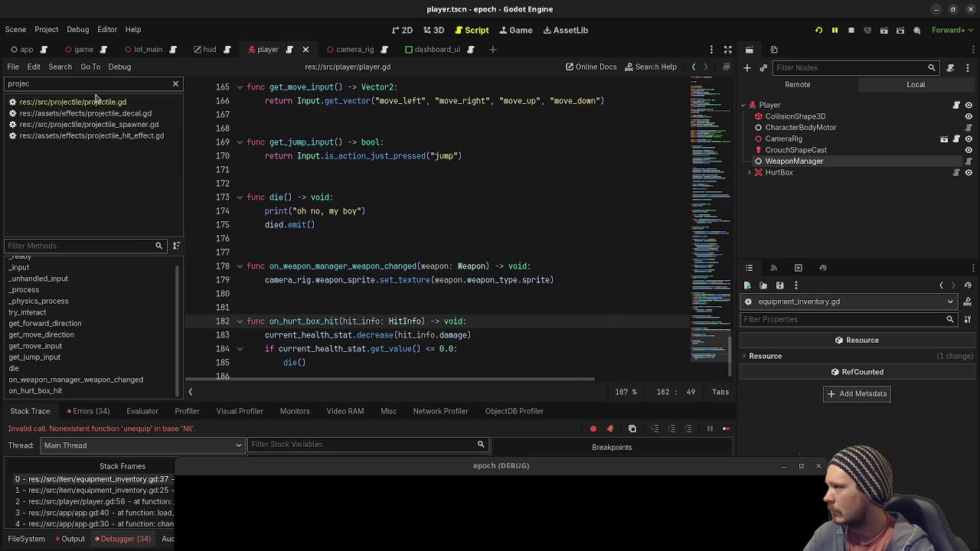
pyautogui.click(69, 102)
pyautogui.scroll(9, 475, 219)
pyautogui.scroll(-4, 356, 203)
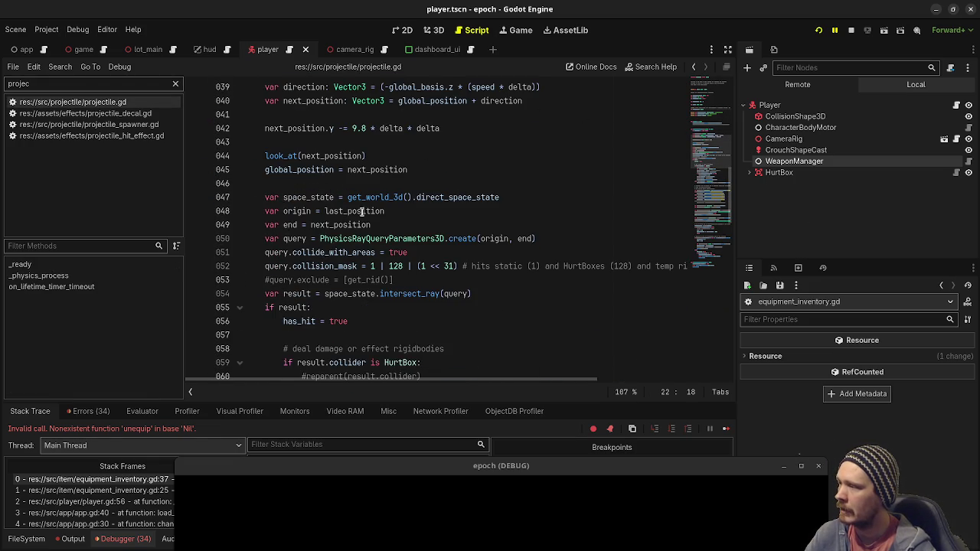
pyautogui.scroll(-1, 370, 291)
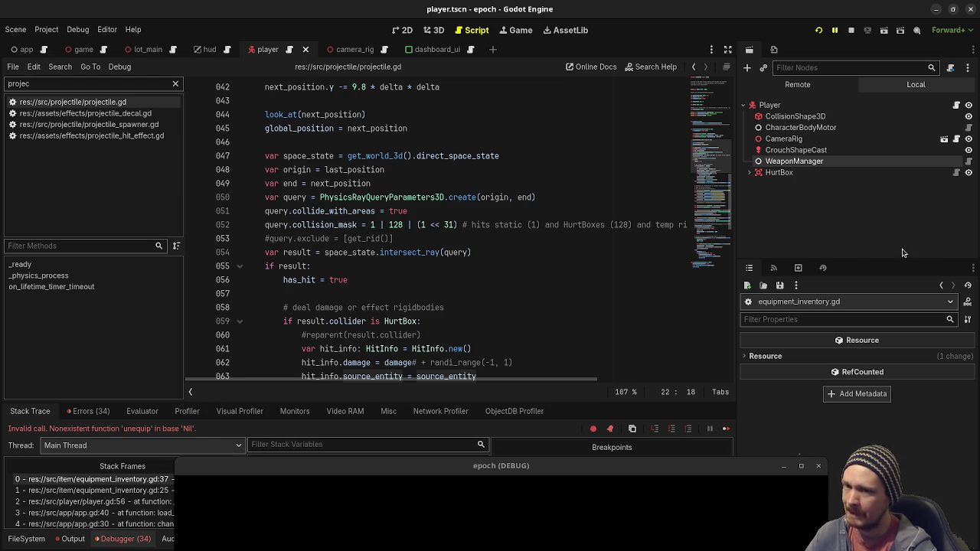
pyautogui.hotkey('alt', 'Tab')
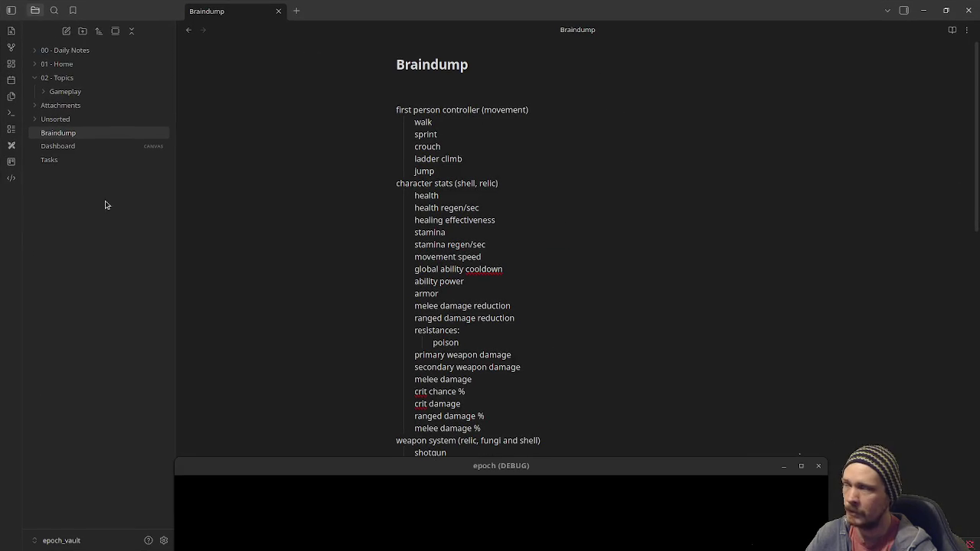
# On the Tasks board, add priority card 'exclude source entity from projectile raycast' with #task/programming
pyautogui.click(62, 161)
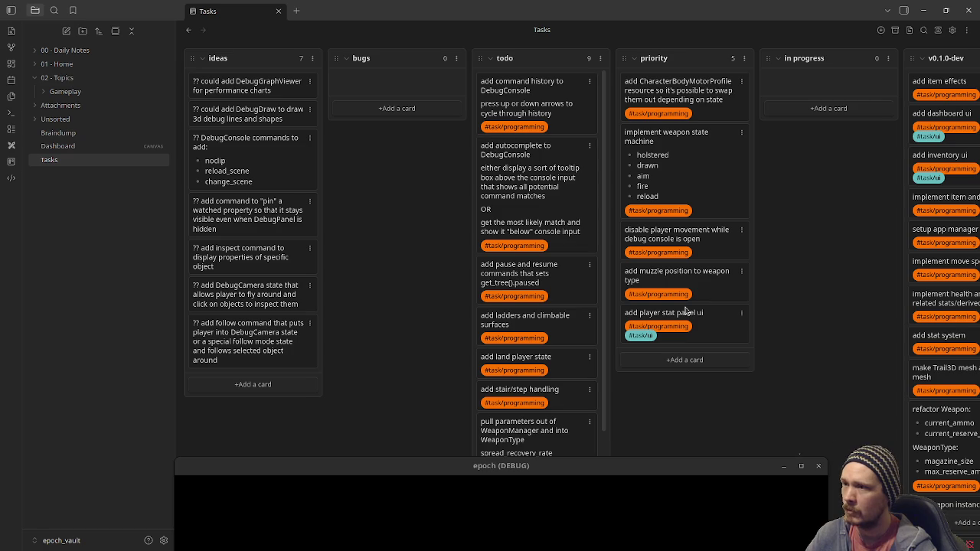
pyautogui.click(687, 371)
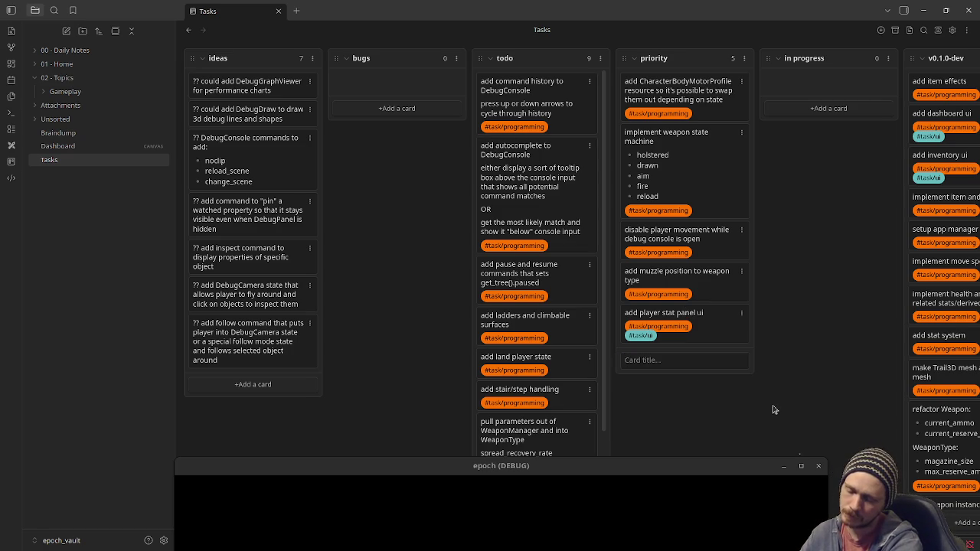
pyautogui.write('expl')
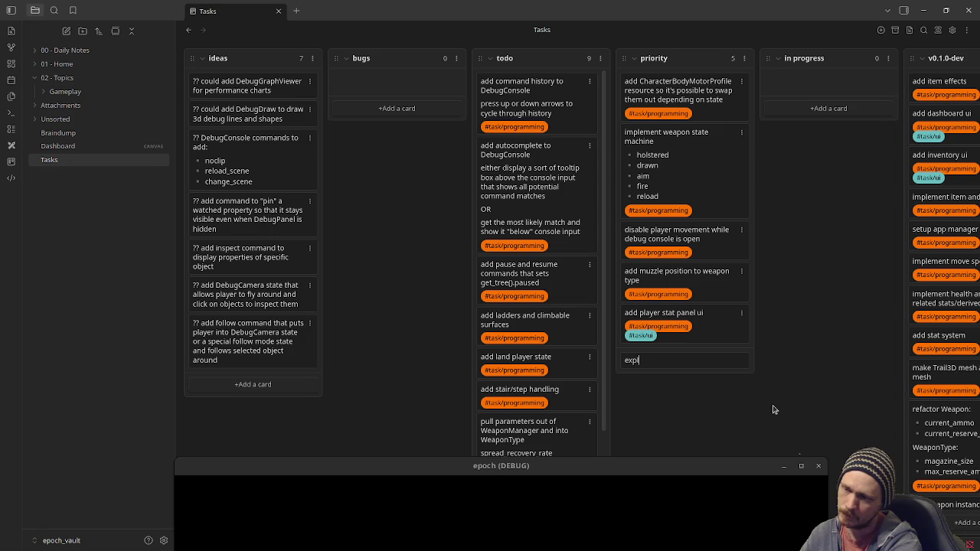
pyautogui.write('ource')
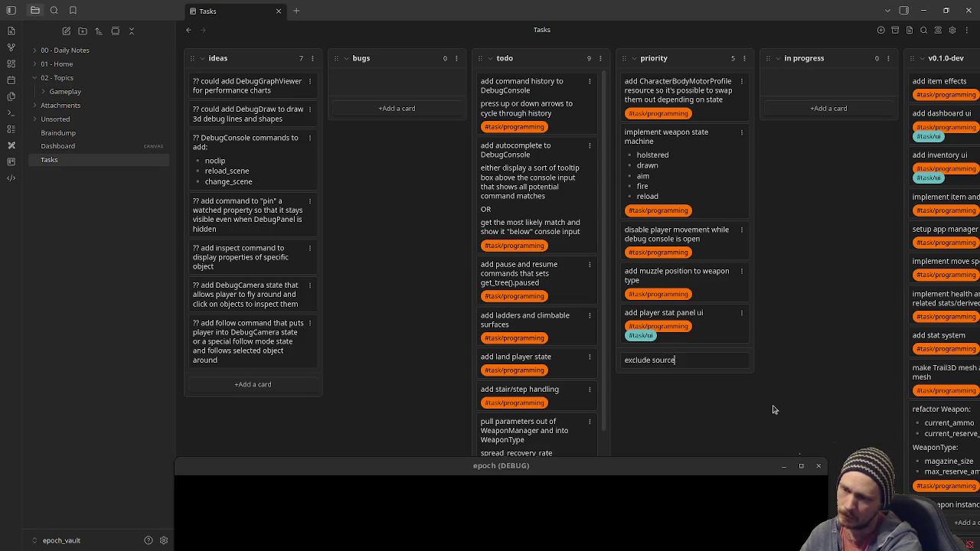
pyautogui.write(' entity f')
pyautogui.write('rom projectile raycast')
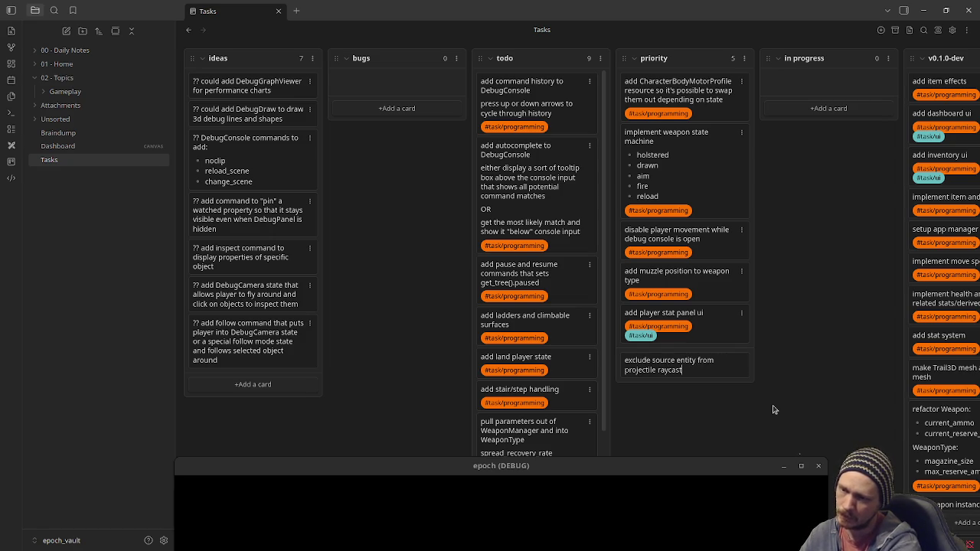
pyautogui.hotkey('shift', 'Return')
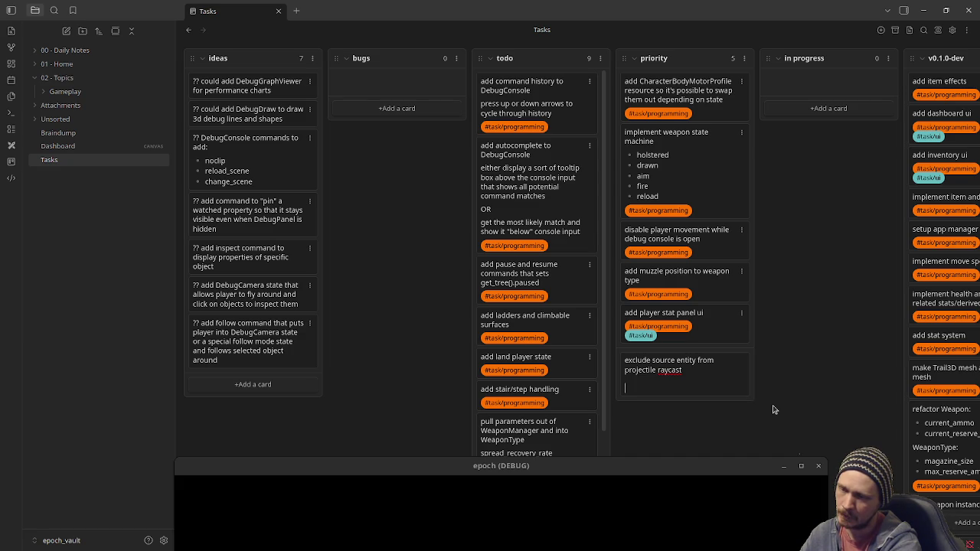
pyautogui.press('BackSpace')
pyautogui.write('#task/prog')
pyautogui.write('ramming')
pyautogui.press('Return')
pyautogui.press('Return')
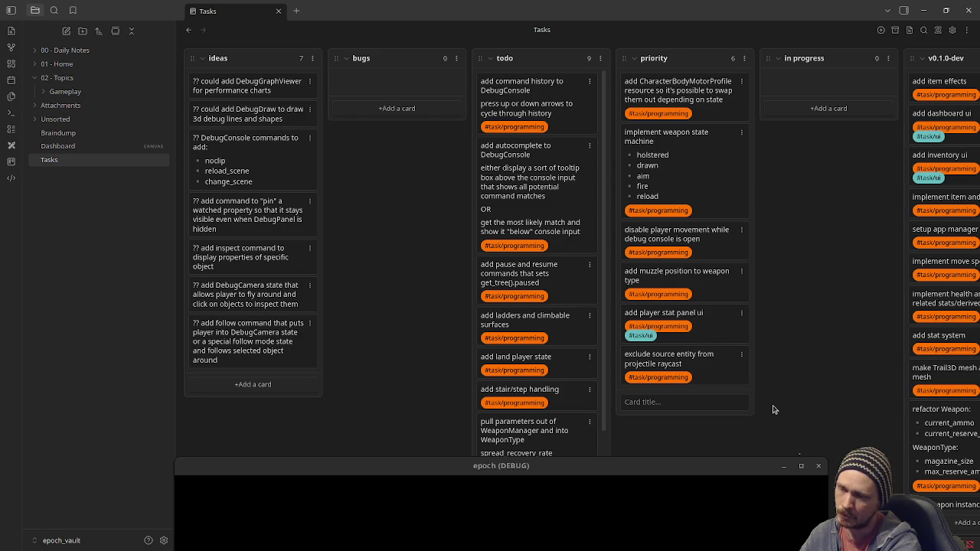
# Add priority card 'check source entity in player::on_hurt_box_hit()' with tag #task/programming, then hide Obsidian
pyautogui.write('check if')
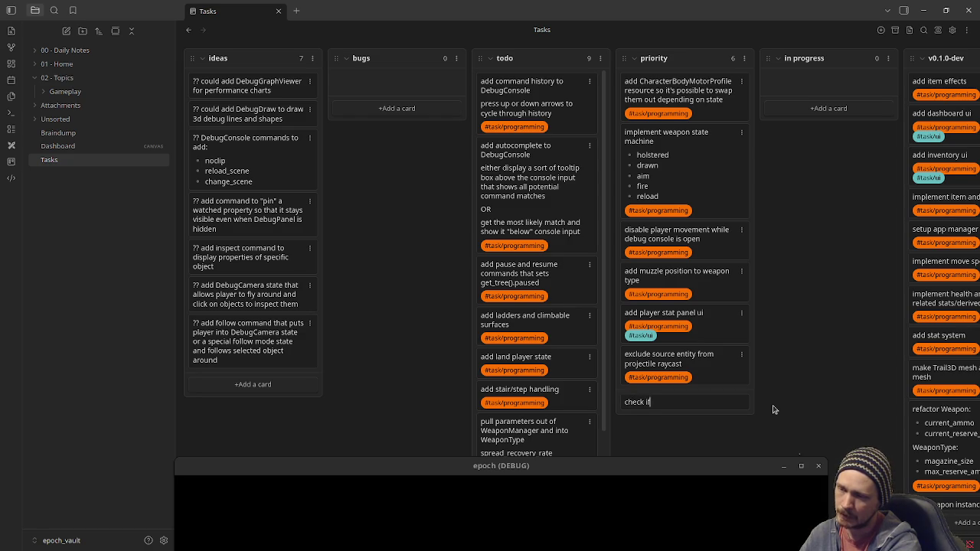
pyautogui.write(' source entity is')
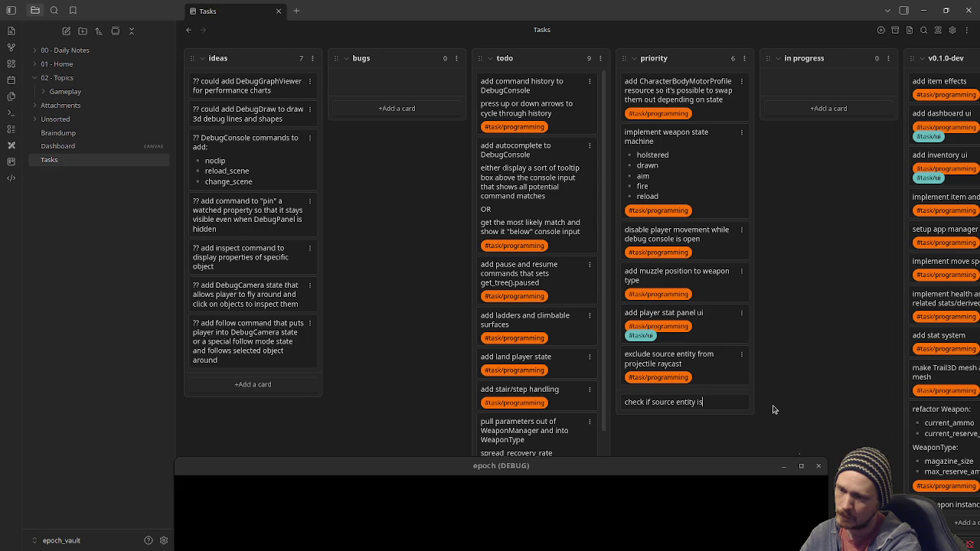
pyautogui.press('BackSpace')
pyautogui.press('BackSpace')
pyautogui.press('BackSpace')
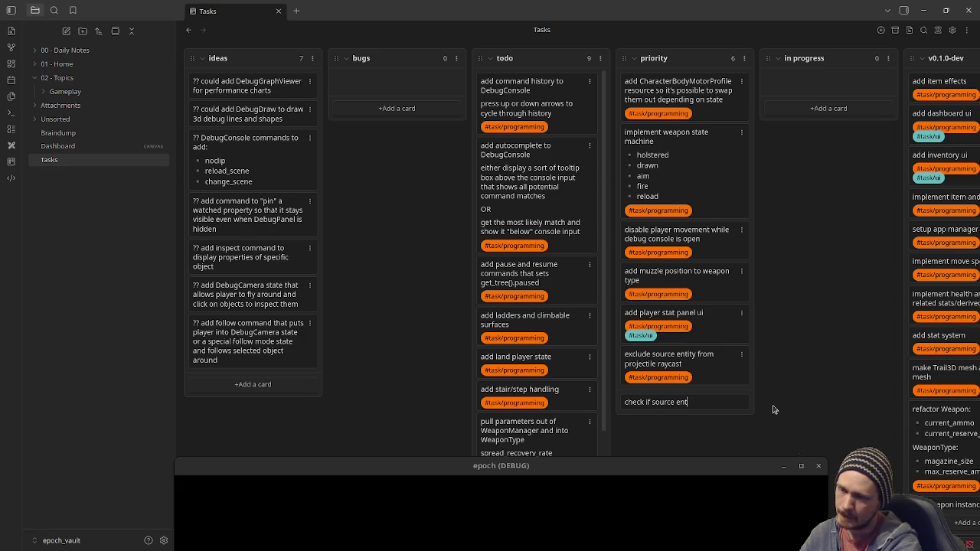
pyautogui.write('source entity i')
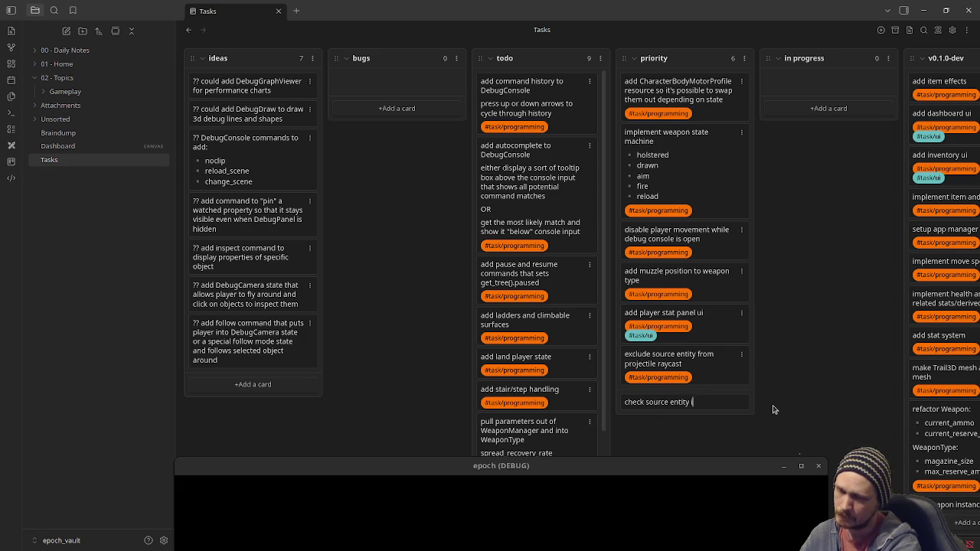
pyautogui.write('n player::')
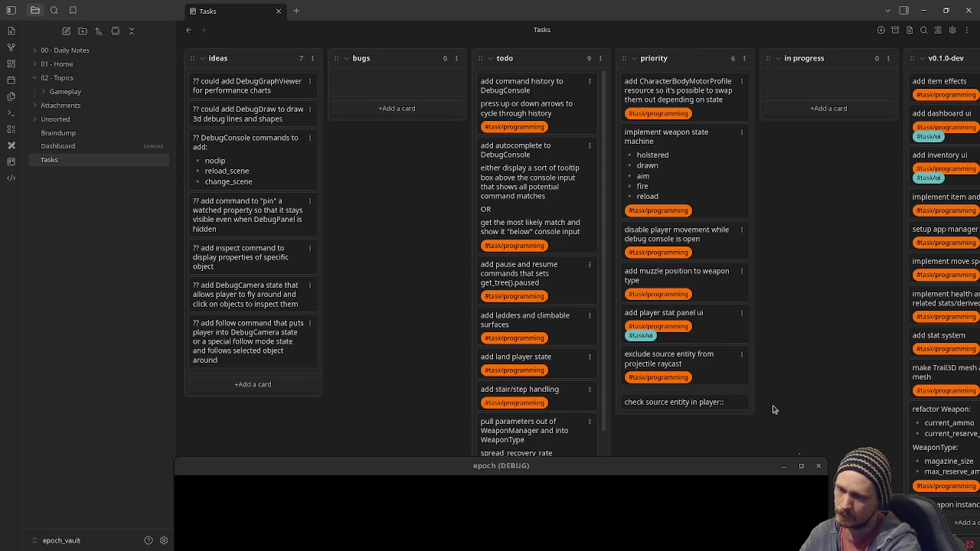
pyautogui.write('on_hurt_box')
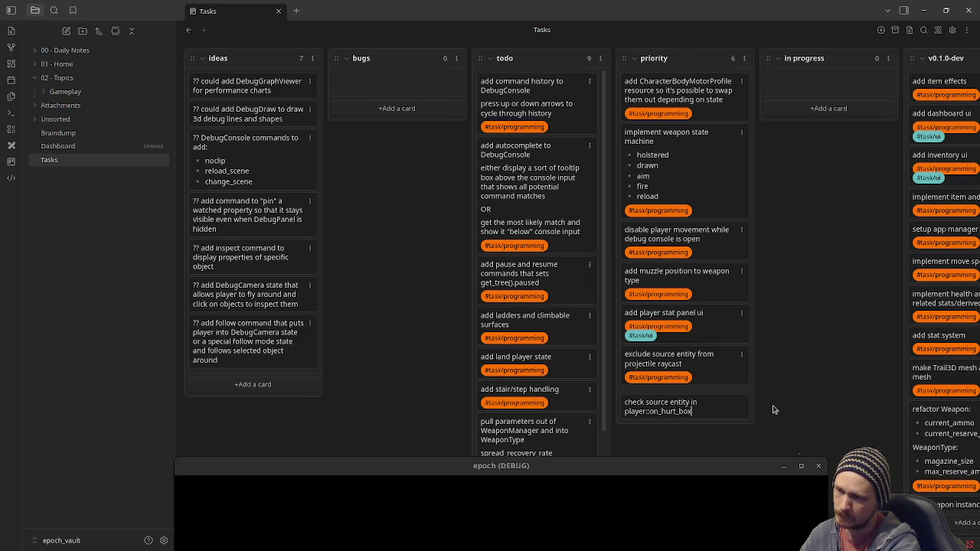
pyautogui.write('_hit()')
pyautogui.hotkey('shift', 'Return')
pyautogui.hotkey('shift', 'Return')
pyautogui.write('@')
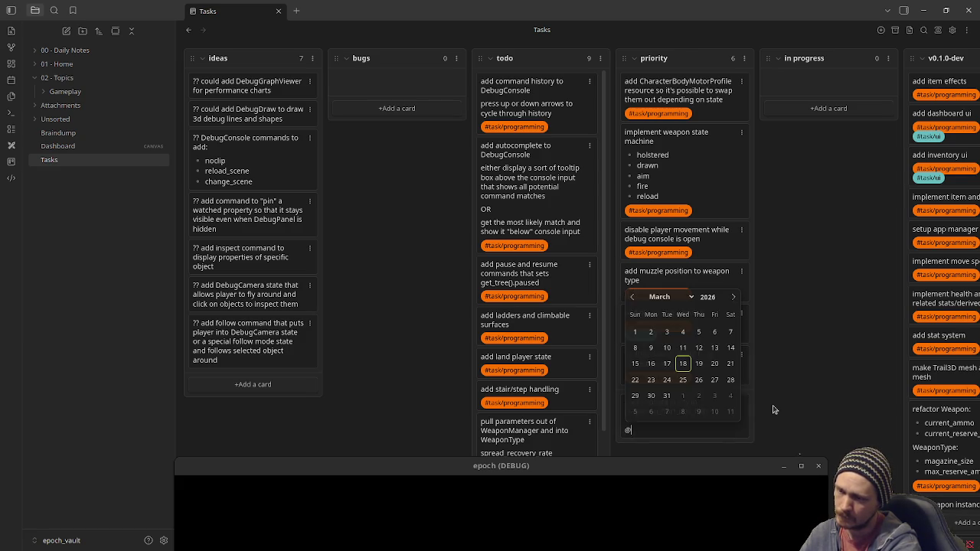
pyautogui.press('BackSpace')
pyautogui.write('#task/programming')
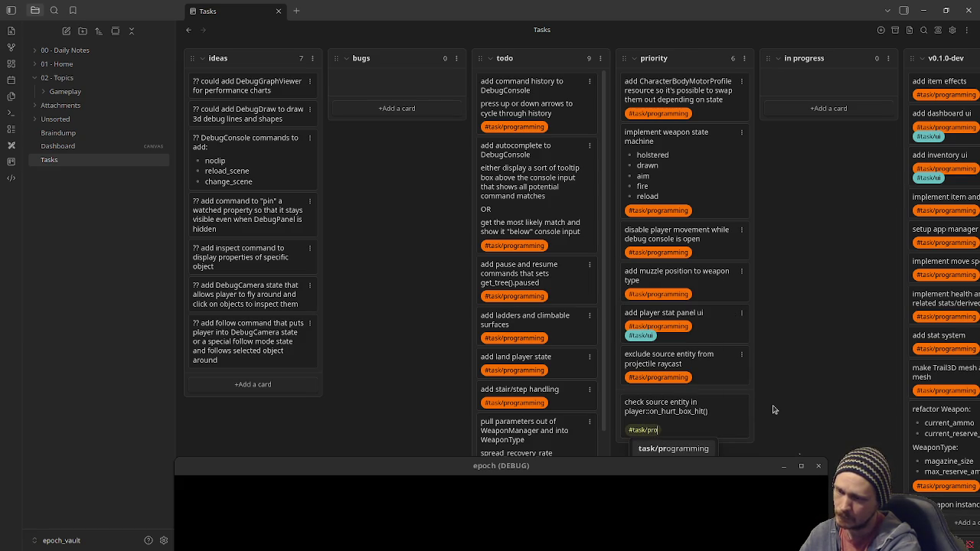
pyautogui.press('Return')
pyautogui.press('Return')
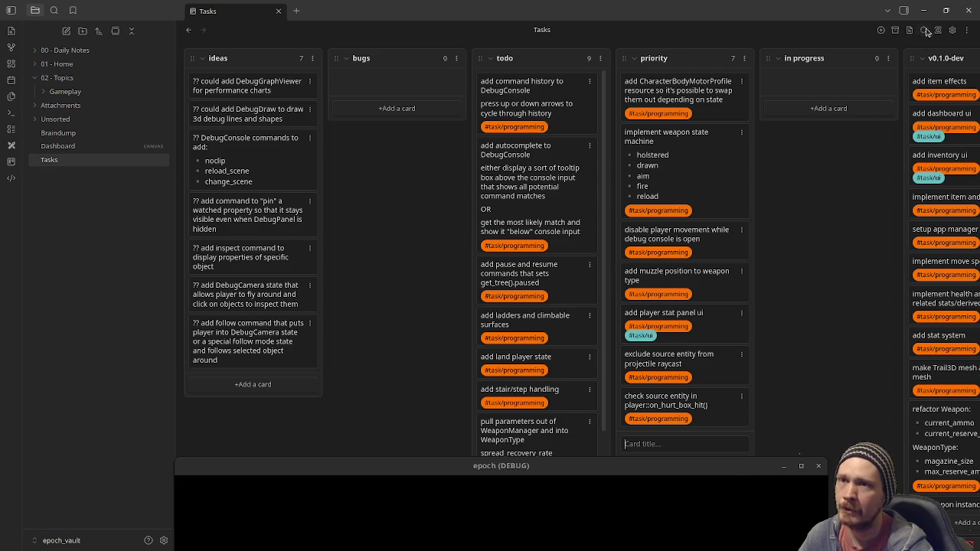
pyautogui.click(923, 10)
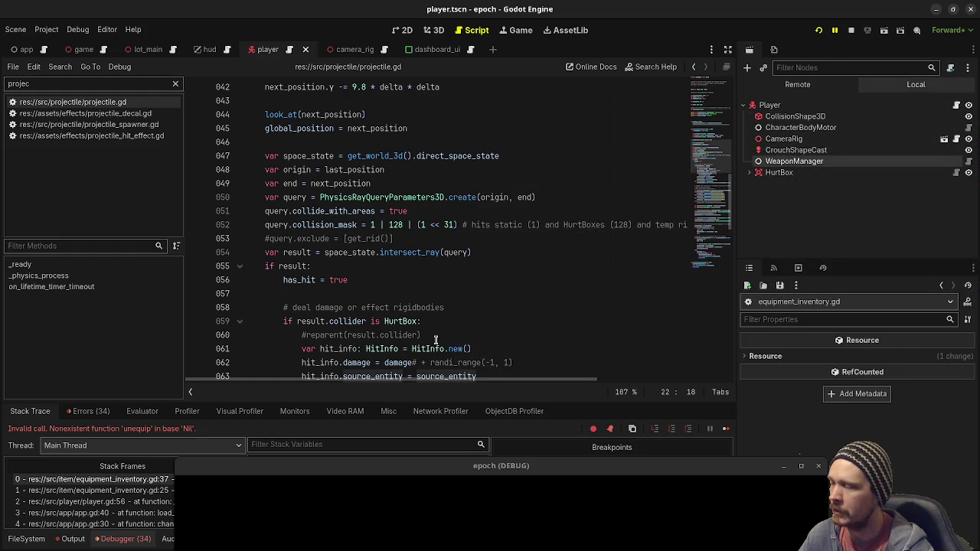
# Stop the running game and scroll projectile.gd to the bounce condition on line 106
pyautogui.scroll(-3, 373, 334)
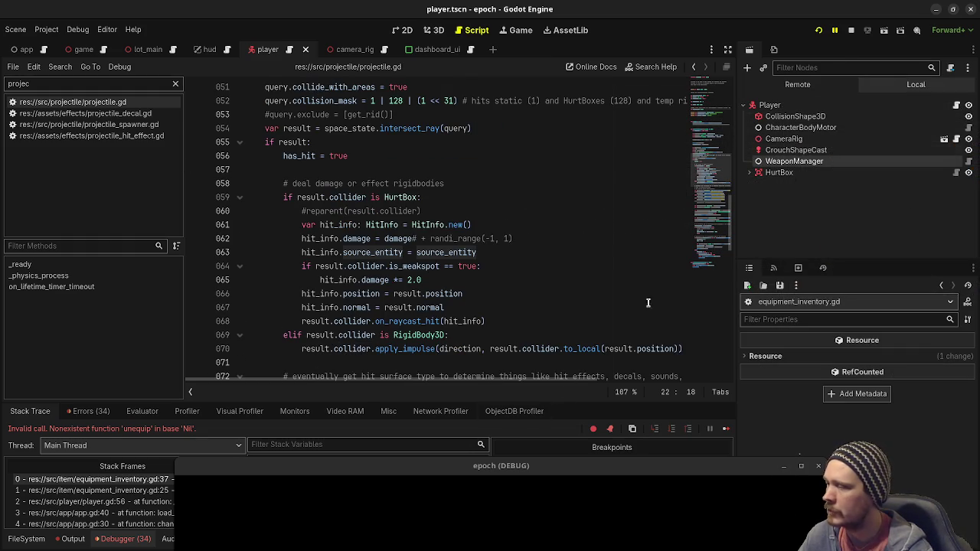
pyautogui.click(851, 29)
pyautogui.scroll(-2, 532, 190)
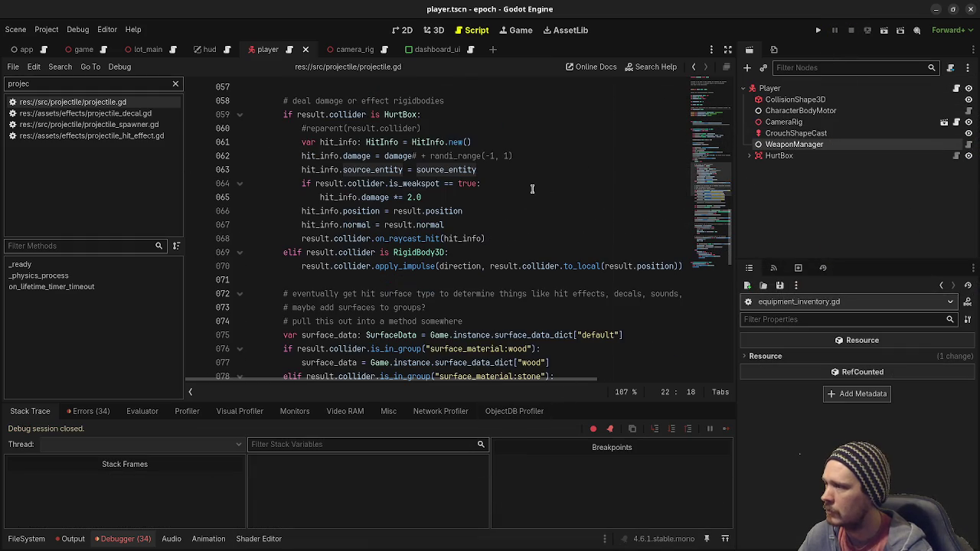
pyautogui.scroll(-7, 471, 251)
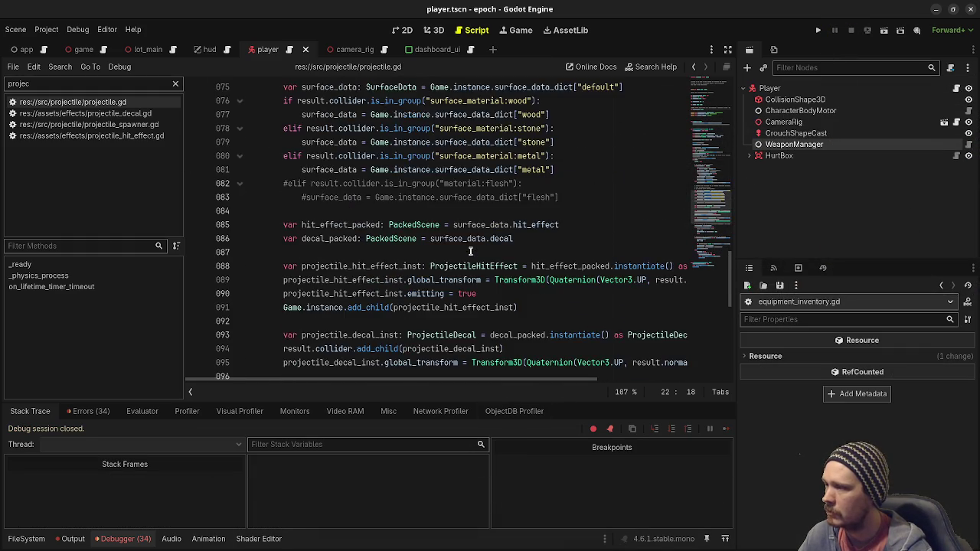
pyautogui.scroll(-3, 469, 251)
pyautogui.scroll(-2, 358, 258)
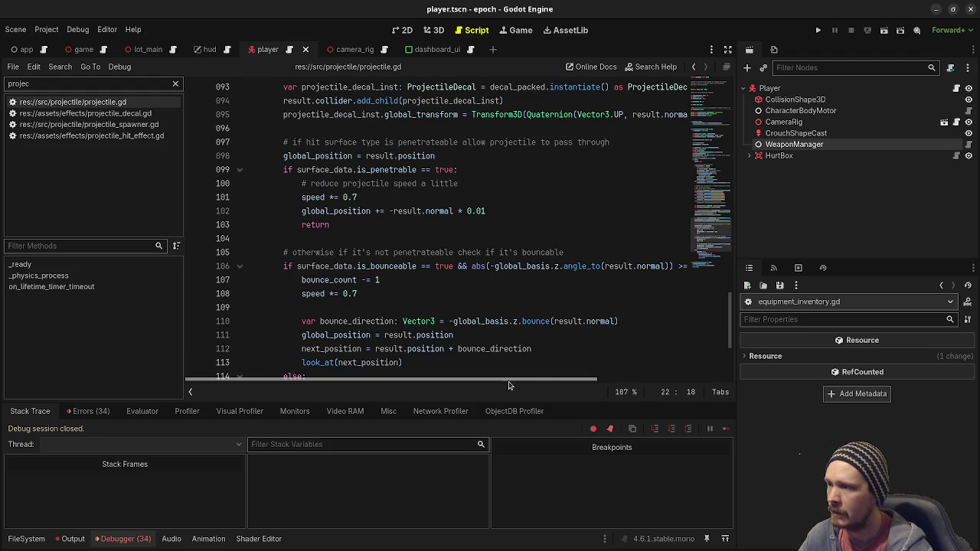
pyautogui.hscroll(5, 511, 383)
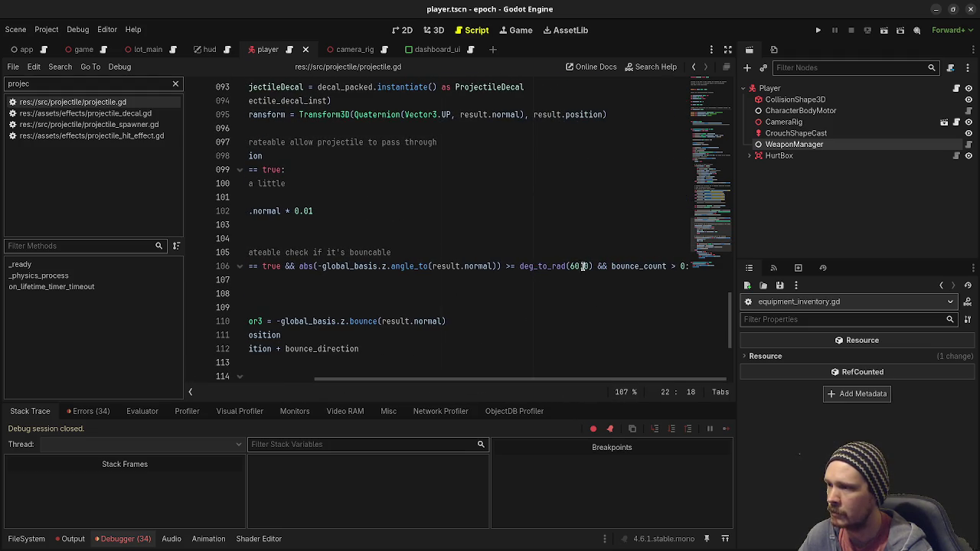
# Delete the '&& abs(...) >= deg_to_rad(60.0)' angle clause from line 106's bounce check
pyautogui.doubleClick(578, 266)
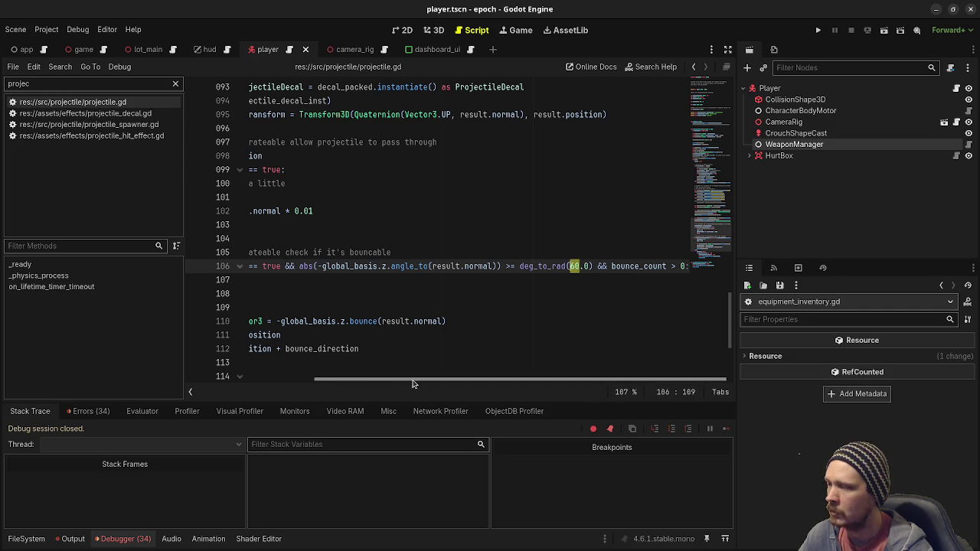
pyautogui.hscroll(-6, 245, 383)
pyautogui.hscroll(6, 257, 383)
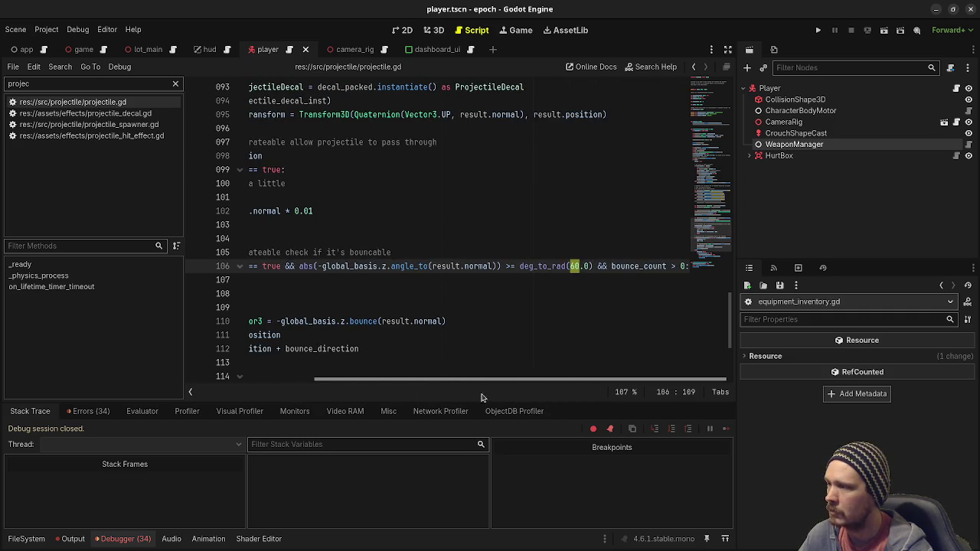
pyautogui.click(601, 267)
pyautogui.moveTo(592, 267)
pyautogui.mouseDown()
pyautogui.moveTo(303, 267)
pyautogui.moveTo(322, 266)
pyautogui.mouseUp()
pyautogui.press('BackSpace')
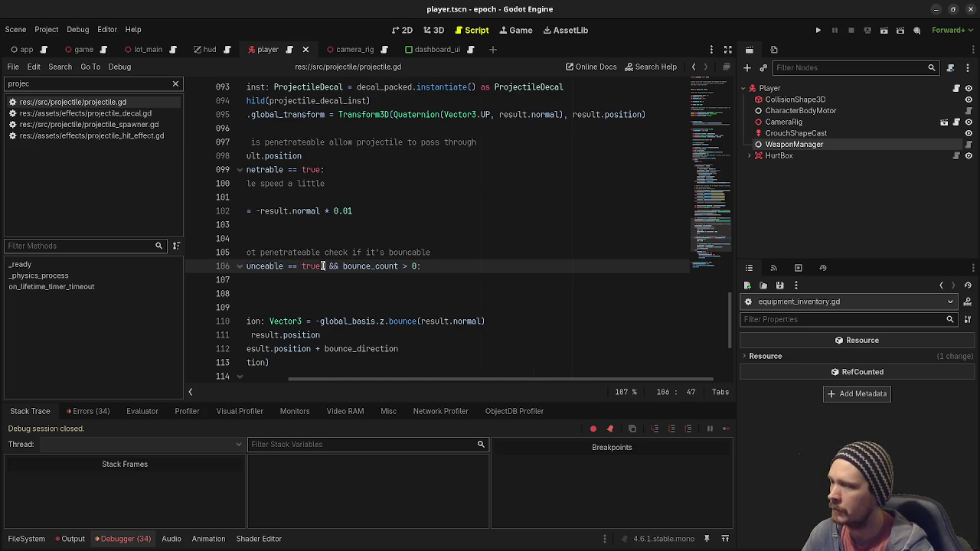
pyautogui.press('BackSpace')
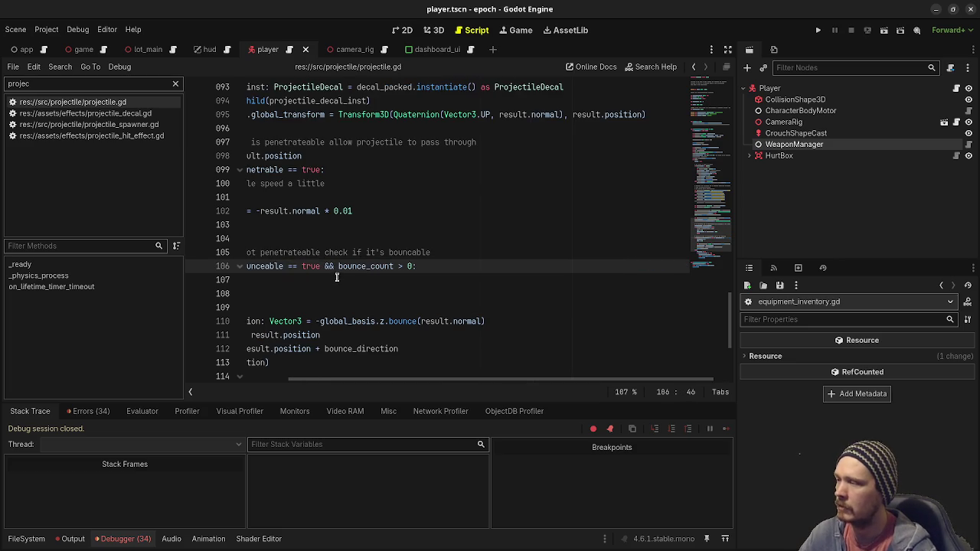
pyautogui.moveTo(389, 386); pyautogui.dragTo(294, 389)
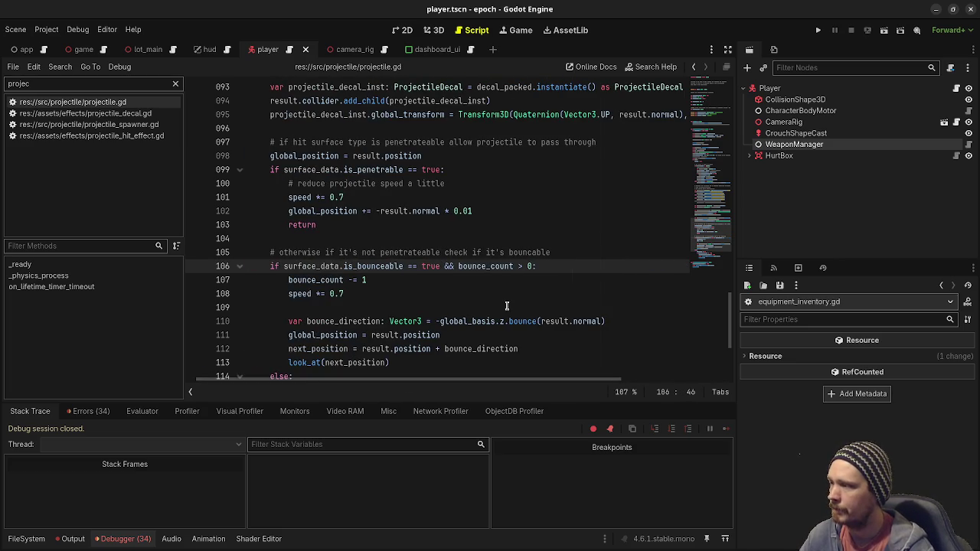
pyautogui.click(26, 538)
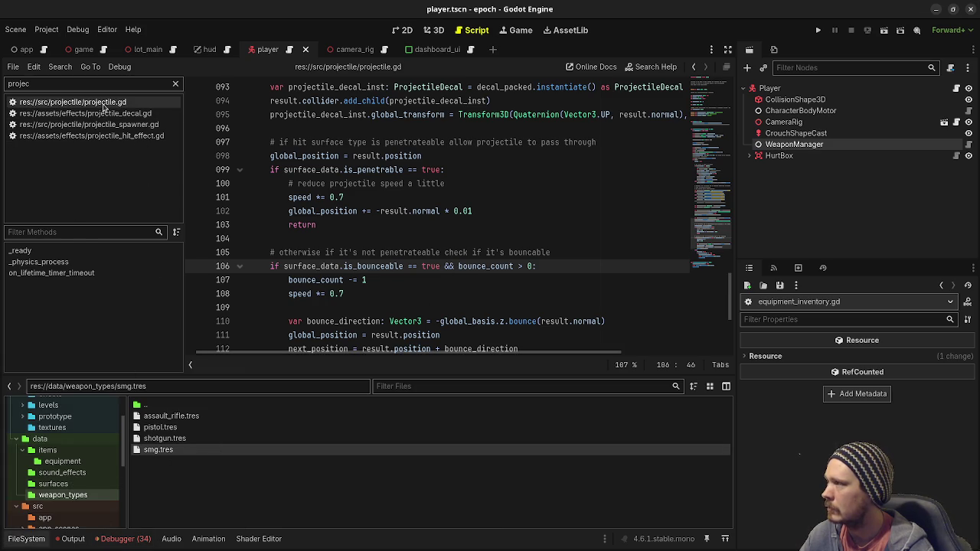
# Select bounce_count and run Find in Files to list all its uses in the project
pyautogui.scroll(10, 508, 231)
pyautogui.scroll(10, 509, 231)
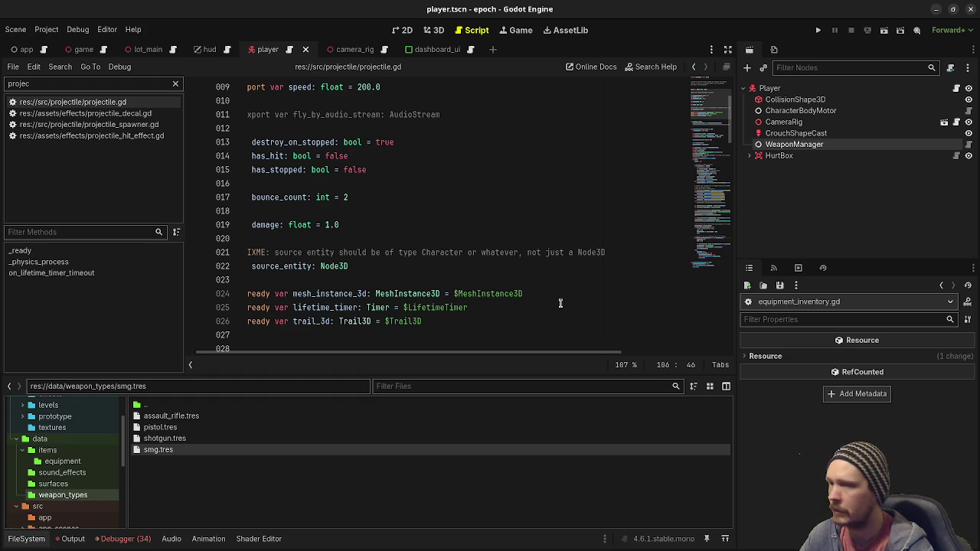
pyautogui.doubleClick(281, 198)
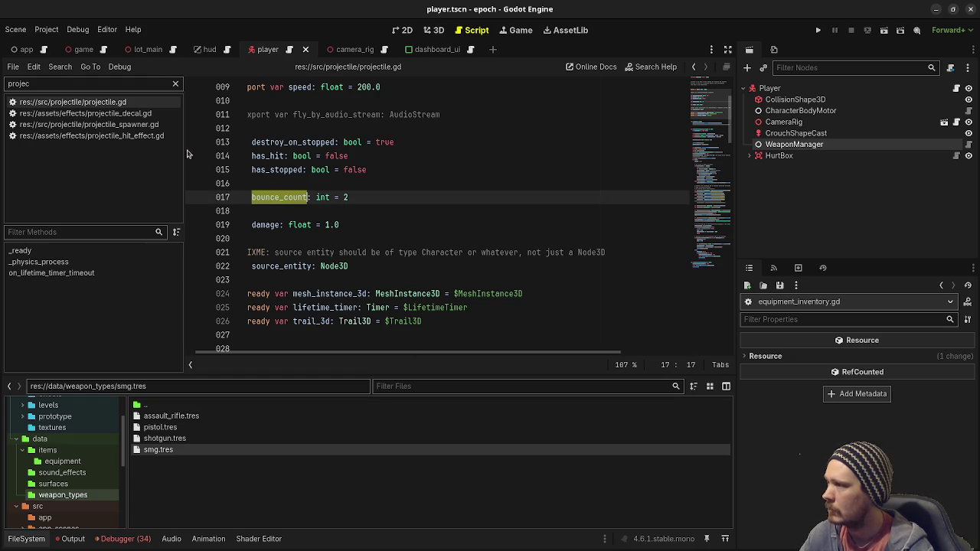
pyautogui.click(60, 67)
pyautogui.click(91, 141)
pyautogui.click(484, 337)
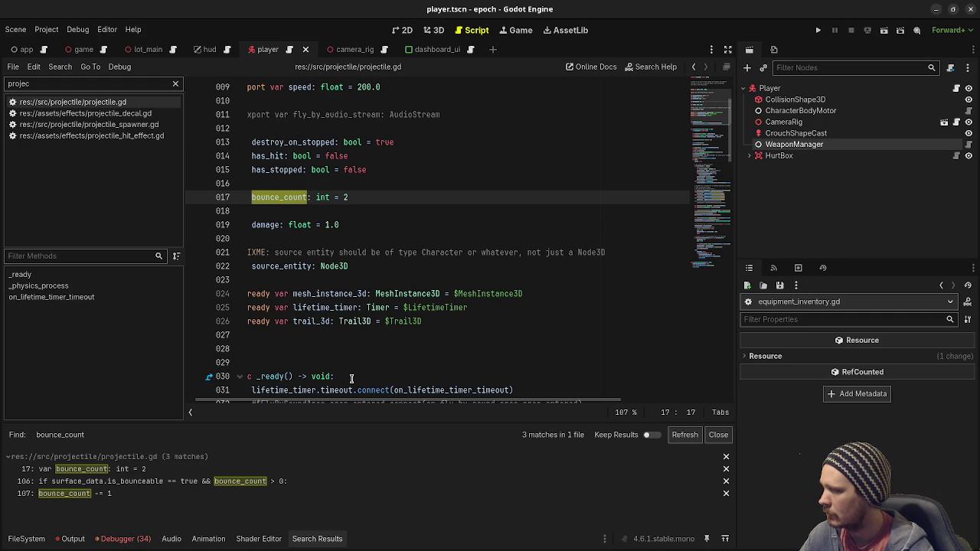
# Change line 17 to 'var bounce_count: int = 20'
pyautogui.click(349, 197)
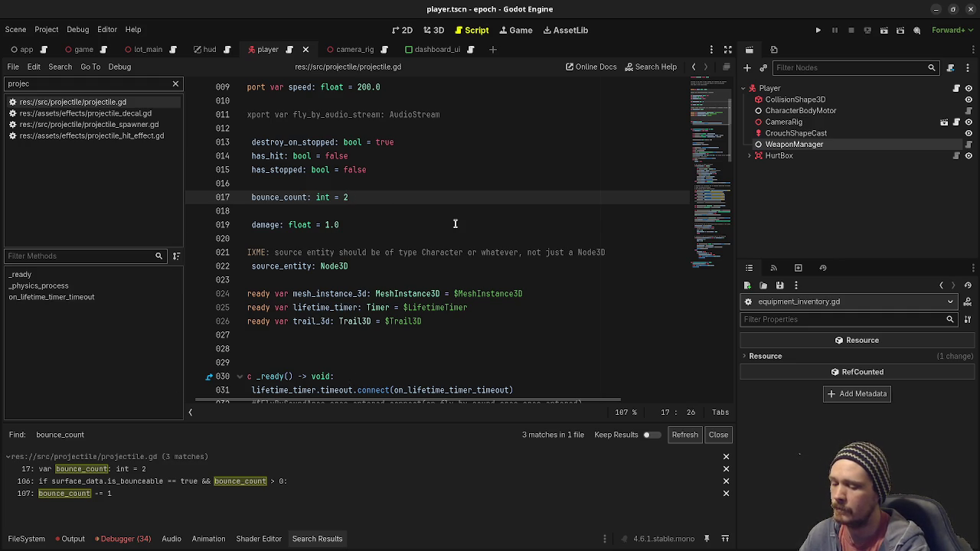
pyautogui.write('2')
pyautogui.press('BackSpace')
pyautogui.write('0')
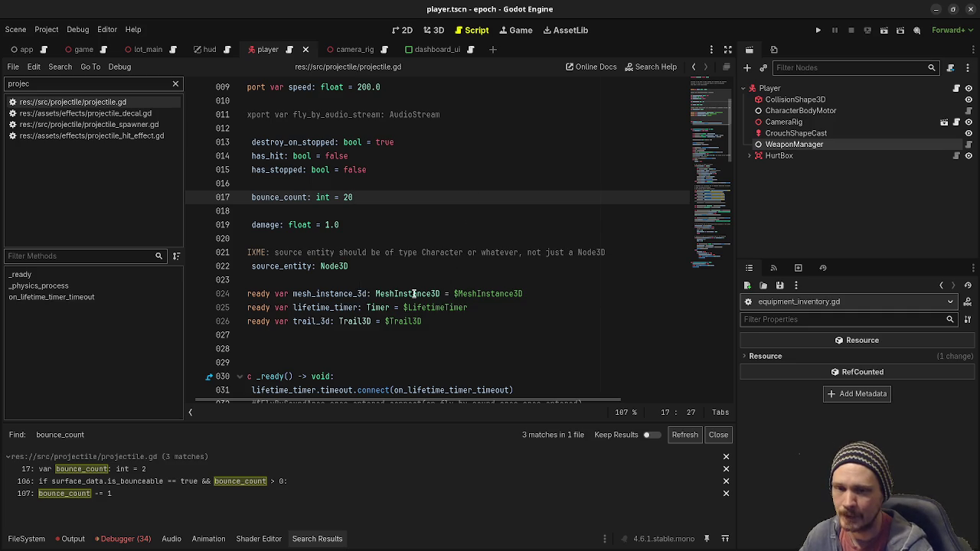
pyautogui.moveTo(413, 293)
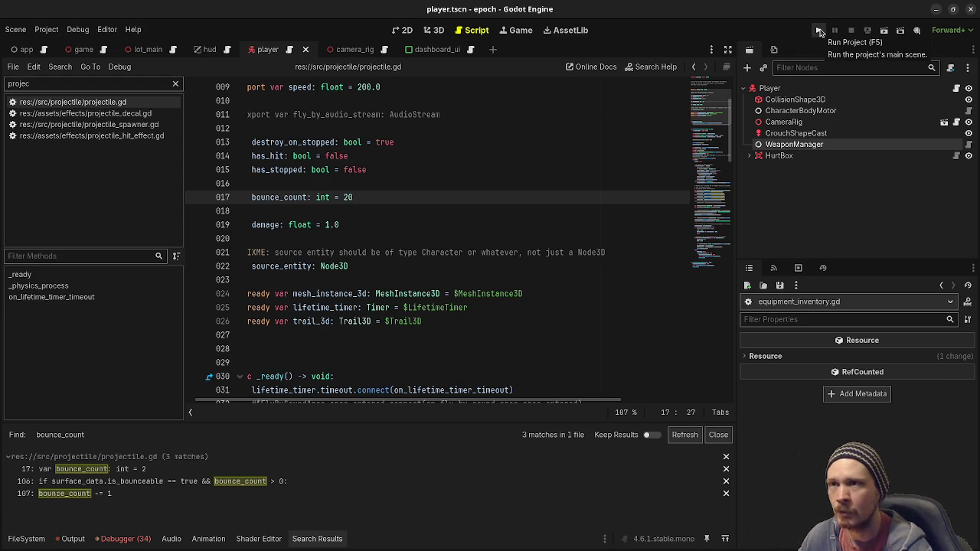
# Launch the game briefly, move its window aside to see the script, and stop it
pyautogui.click(819, 30)
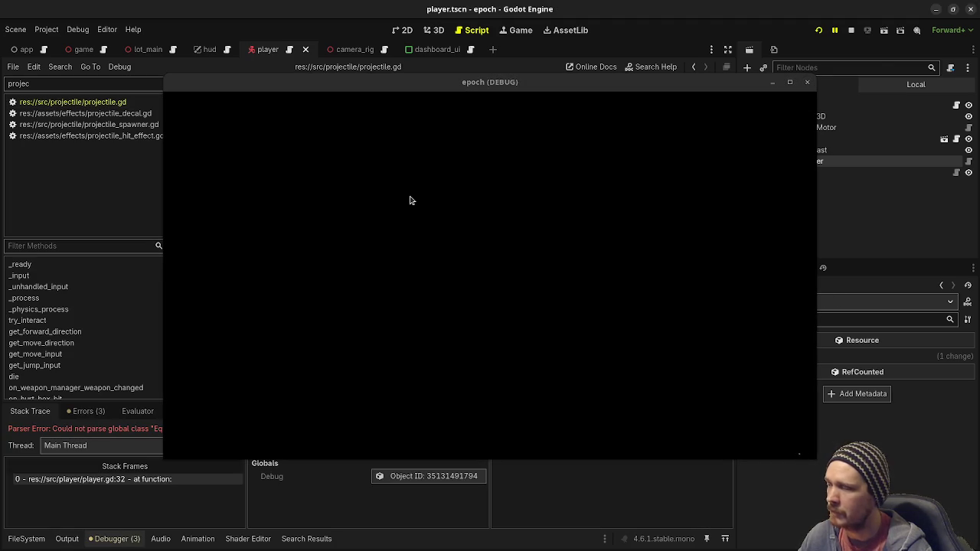
pyautogui.moveTo(693, 85); pyautogui.dragTo(699, 417)
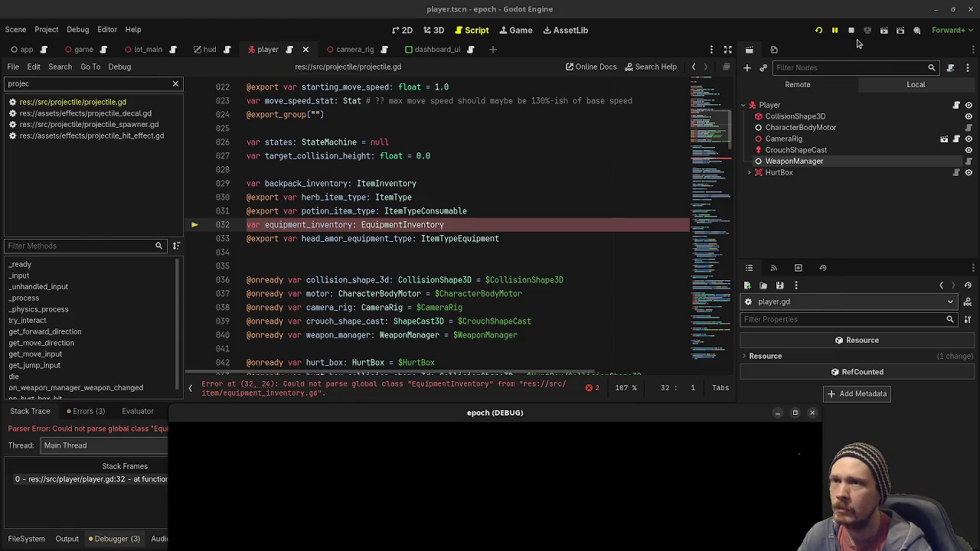
pyautogui.click(851, 30)
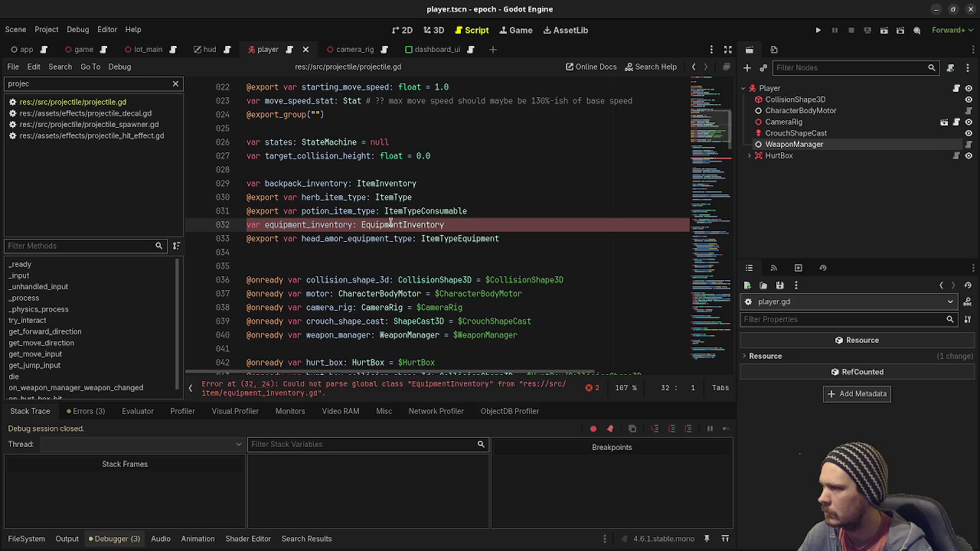
# Delete the unfinished 'if ret' line in equipment_inventory.gd, save, and relaunch the game
pyautogui.click(175, 84)
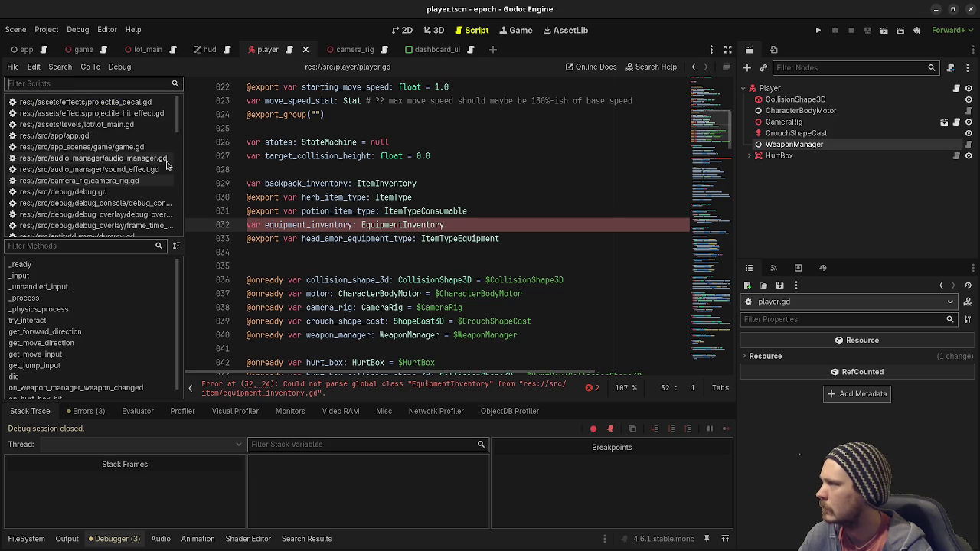
pyautogui.keyDown('ctrl'); pyautogui.click(382, 224); pyautogui.keyUp('ctrl')
pyautogui.click(347, 228)
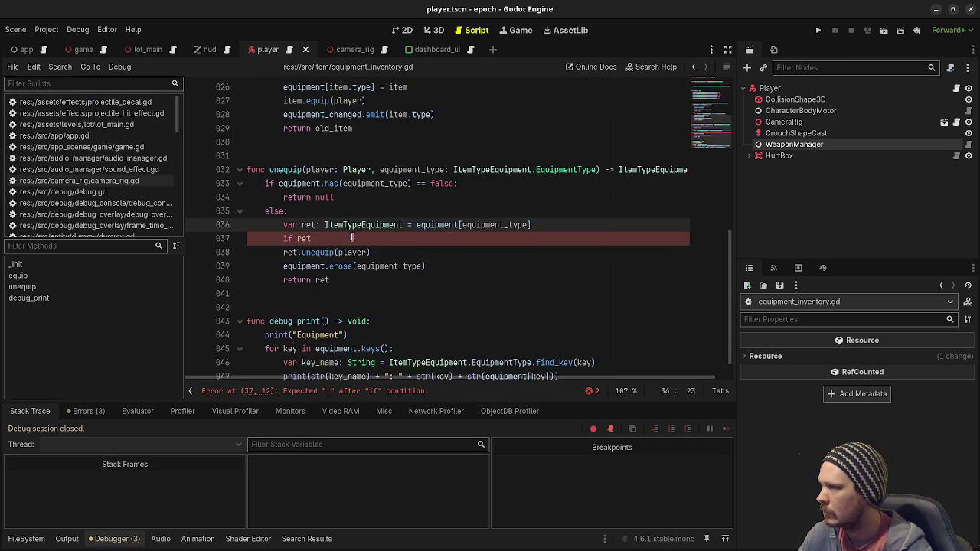
pyautogui.press('BackSpace')
pyautogui.press('BackSpace')
pyautogui.press('BackSpace')
pyautogui.hotkey('ctrl', 's')
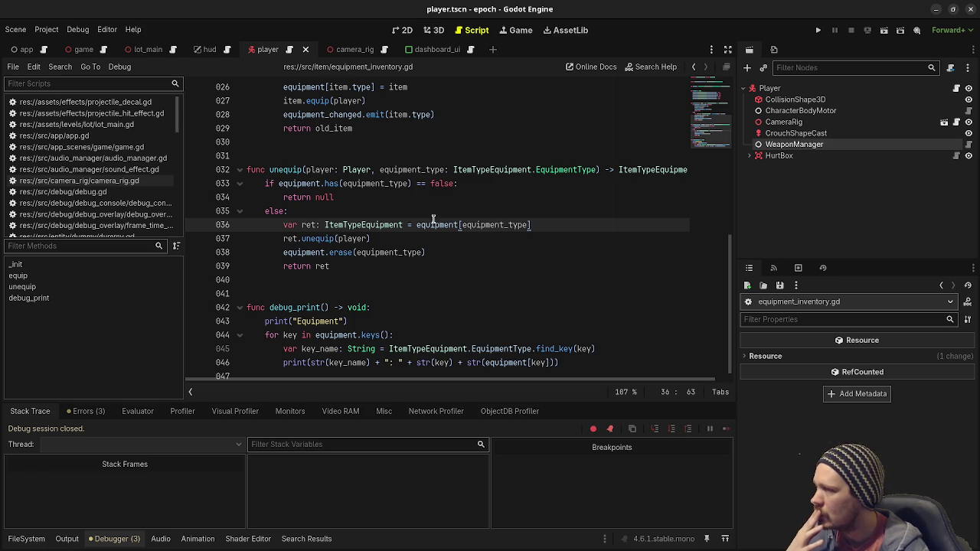
pyautogui.click(817, 29)
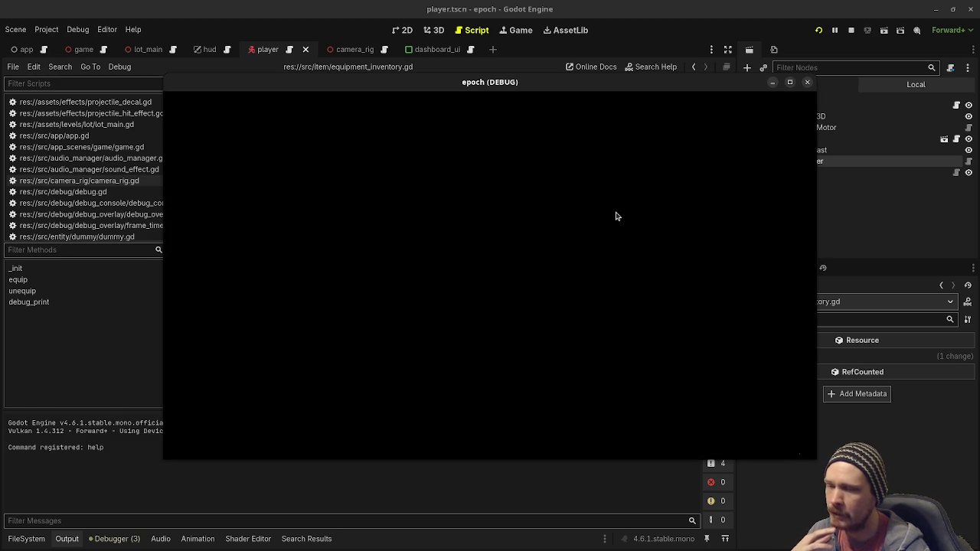
# Guard line 37 as 'if ret: ret.unequip(player)' and rerun the project with F5
pyautogui.click(850, 29)
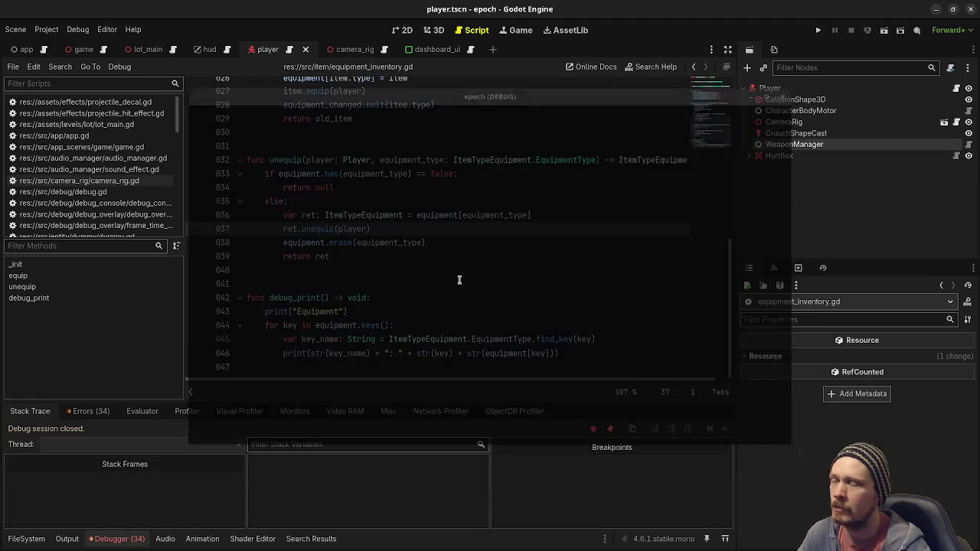
pyautogui.click(282, 233)
pyautogui.write('if ')
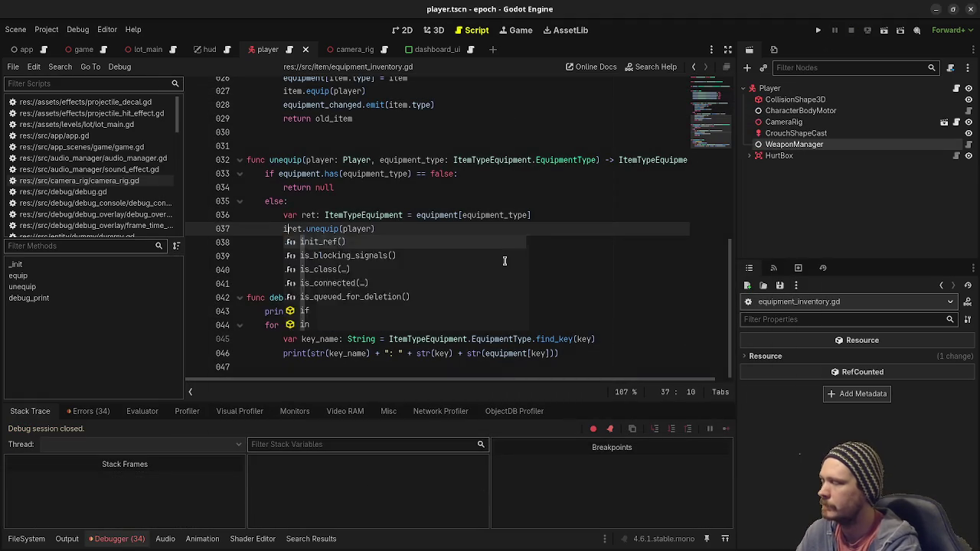
pyautogui.write('ret')
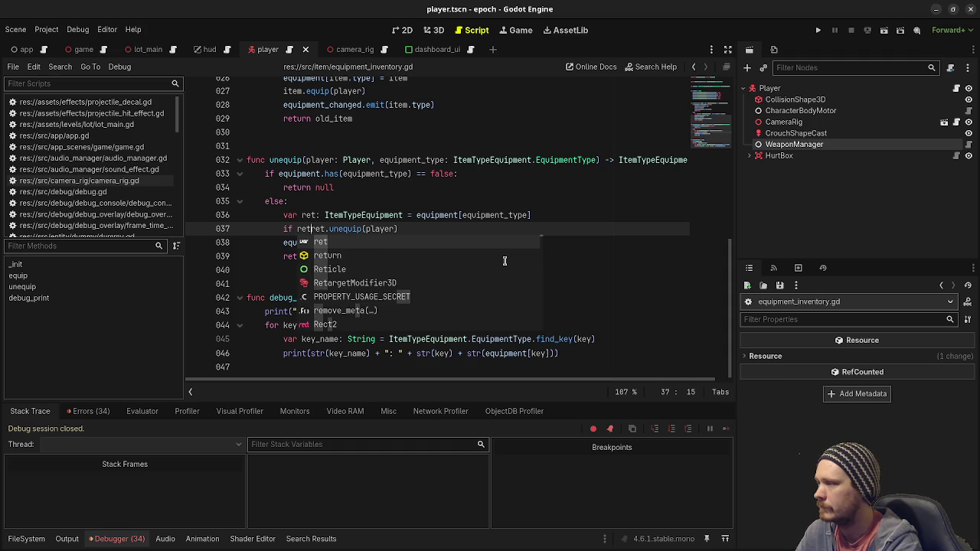
pyautogui.write(':')
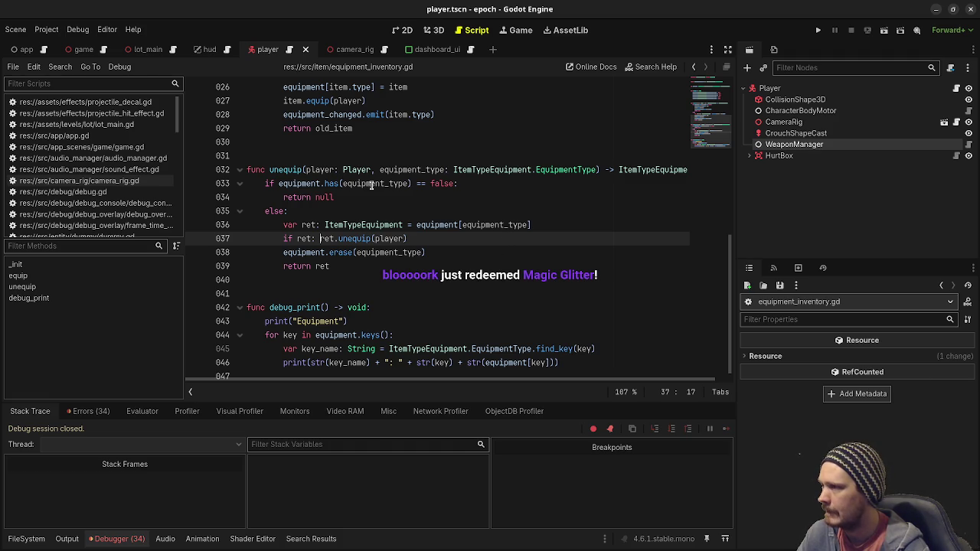
pyautogui.press('F5')
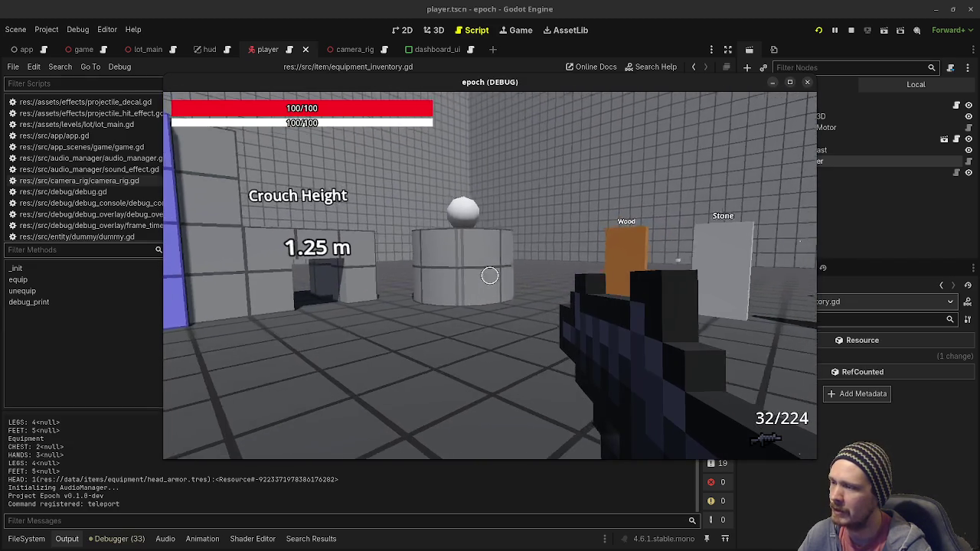
# Shoot repeatedly at the Crouch Height cylinder and the Metal panel
pyautogui.click(490, 275)
pyautogui.click(490, 275)
pyautogui.click(490, 274)
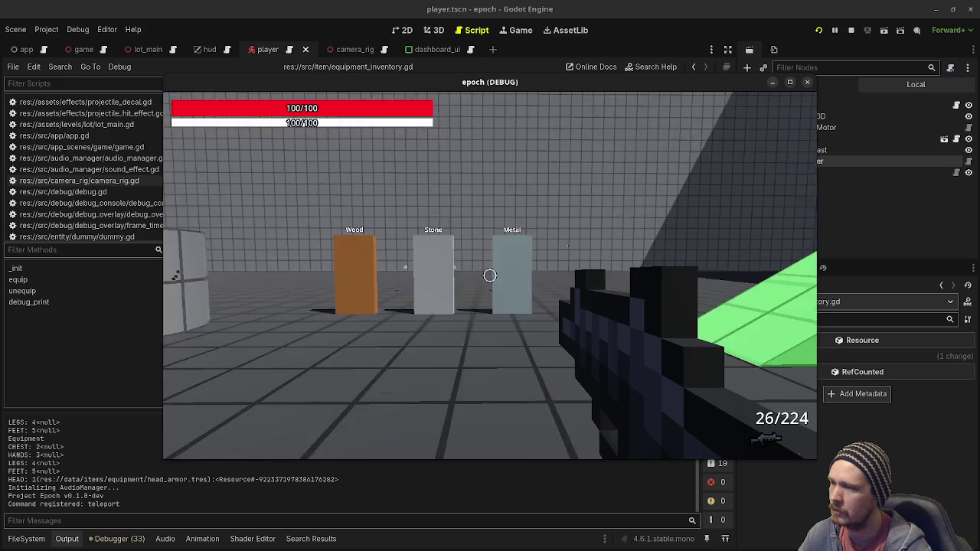
pyautogui.click(490, 275)
pyautogui.click(490, 275)
pyautogui.click(490, 275)
pyautogui.click(490, 275)
pyautogui.click(490, 275)
pyautogui.click(490, 275)
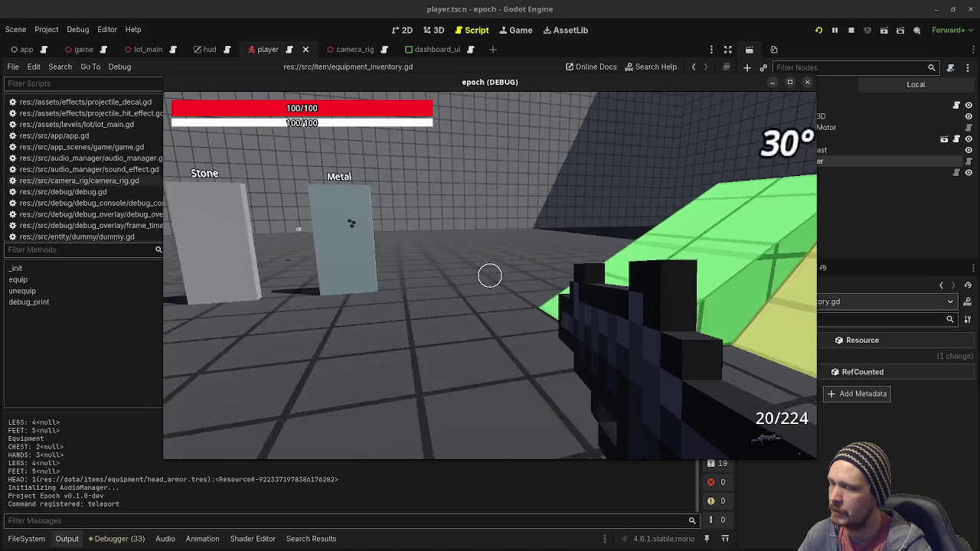
pyautogui.click(490, 275)
pyautogui.click(490, 275)
pyautogui.click(490, 275)
# Fire while turning back toward Crouch Height, then stop the game and return to lot_main
pyautogui.click(490, 275)
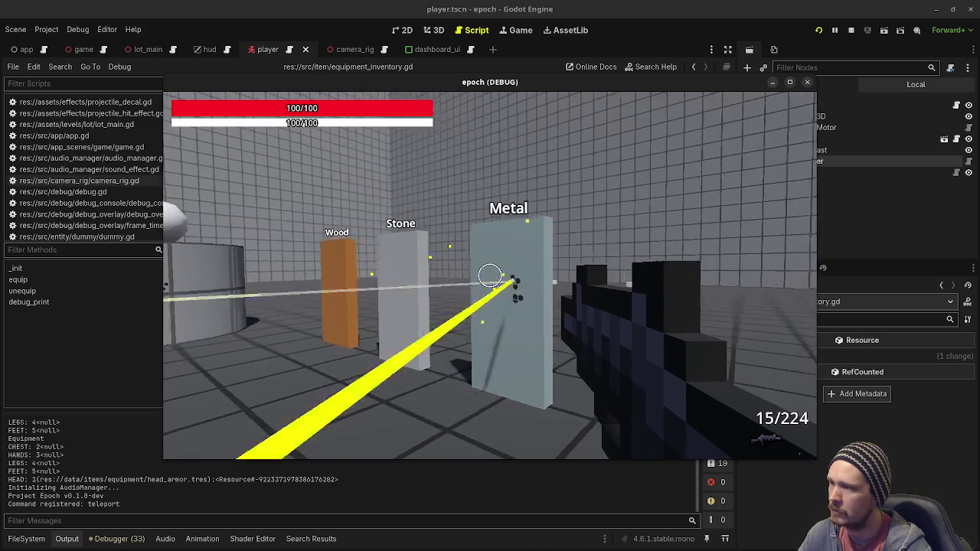
pyautogui.click(490, 275)
pyautogui.click(490, 274)
pyautogui.click(490, 275)
pyautogui.click(490, 275)
pyautogui.click(490, 275)
pyautogui.click(490, 274)
pyautogui.click(490, 275)
pyautogui.click(490, 275)
pyautogui.click(489, 275)
pyautogui.click(490, 274)
pyautogui.click(490, 275)
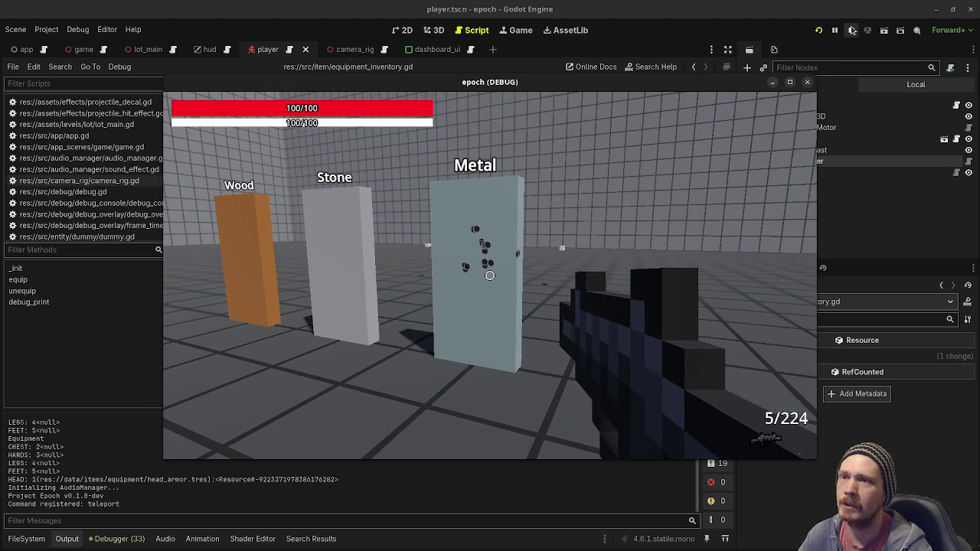
pyautogui.click(851, 30)
pyautogui.click(147, 49)
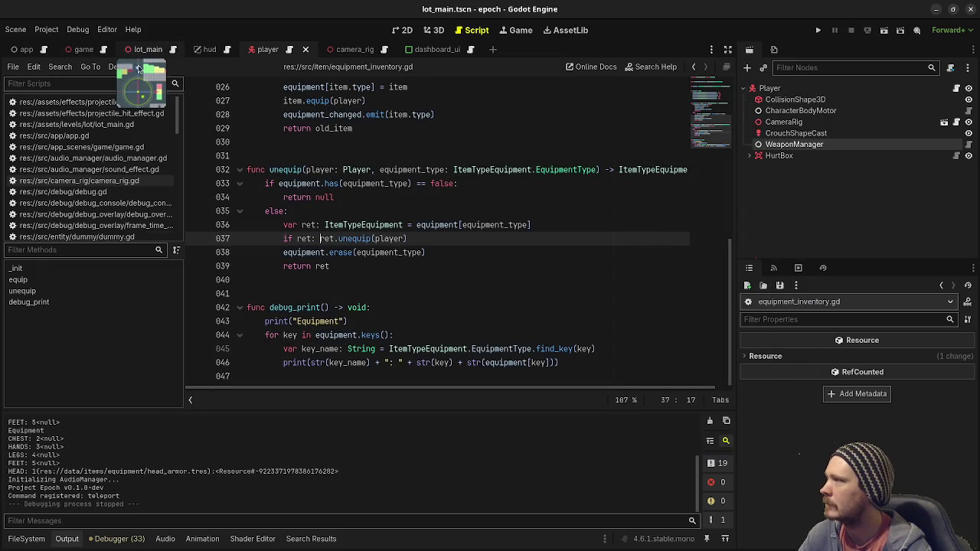
# Show lot_main in 3D and add the Floor node to the surface_material:metal group
pyautogui.click(432, 31)
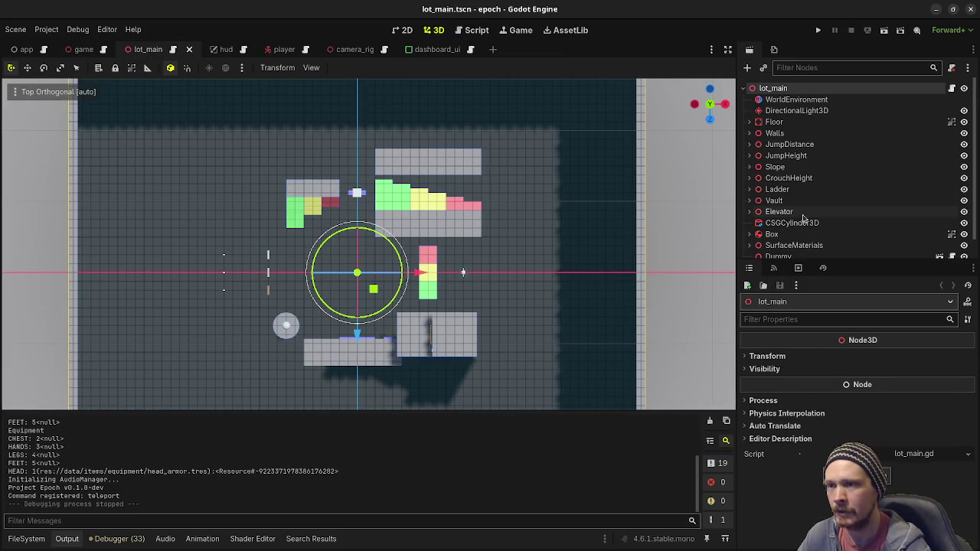
pyautogui.click(777, 122)
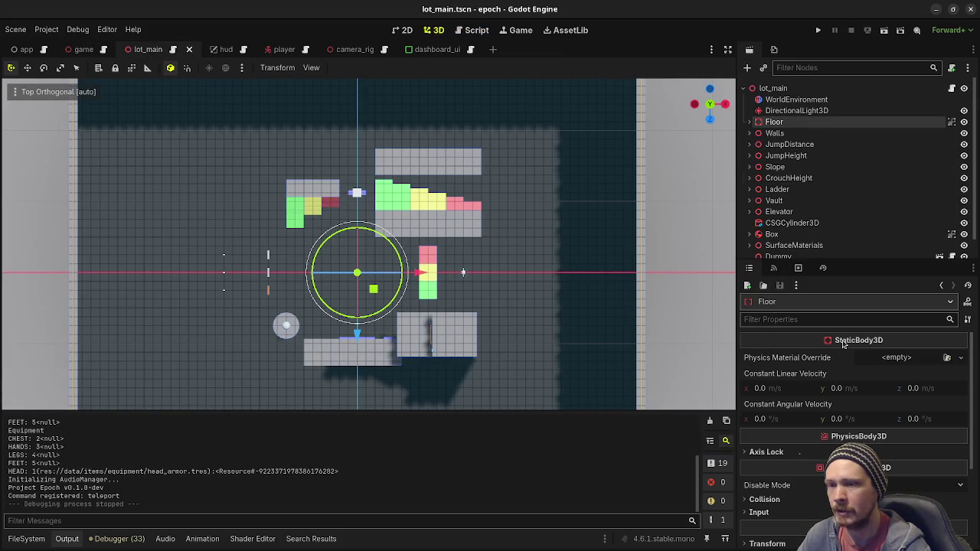
pyautogui.click(798, 269)
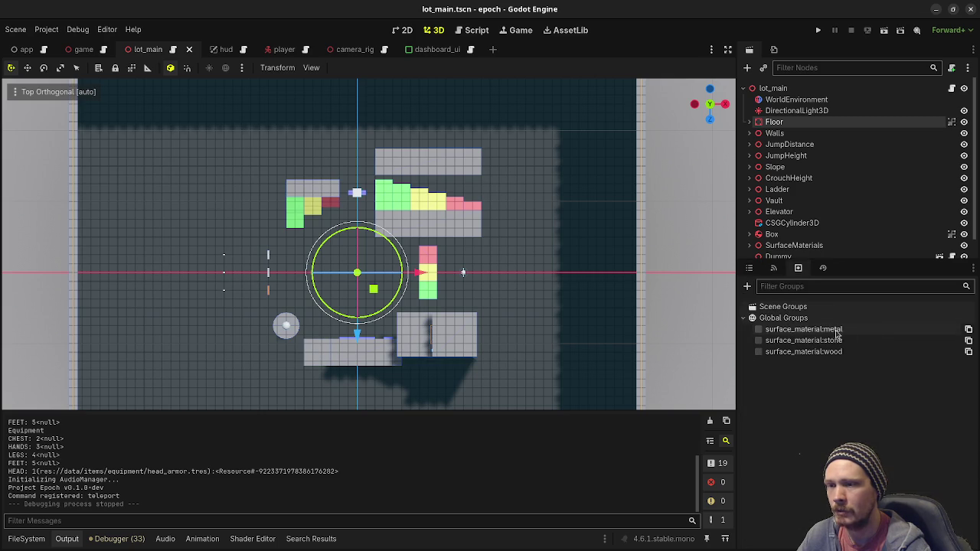
pyautogui.click(758, 329)
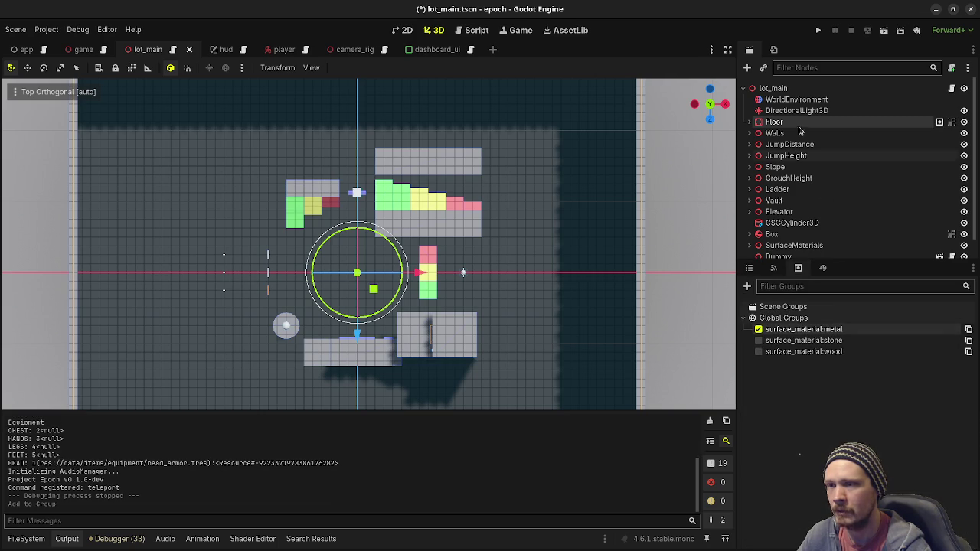
# Add all four wall boxes under Walls to the surface_material:metal group
pyautogui.click(750, 133)
pyautogui.click(790, 144)
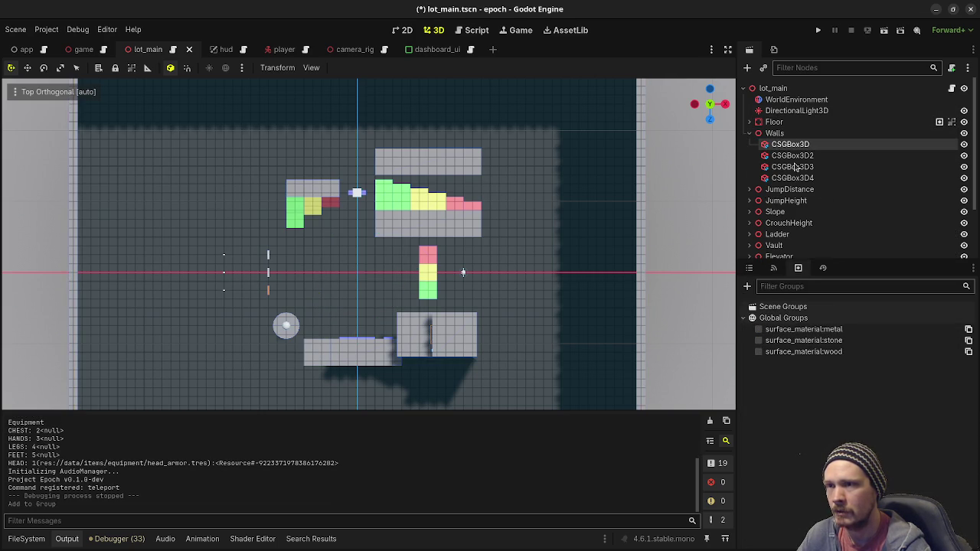
pyautogui.keyDown('shift'); pyautogui.click(793, 178); pyautogui.keyUp('shift')
pyautogui.click(758, 330)
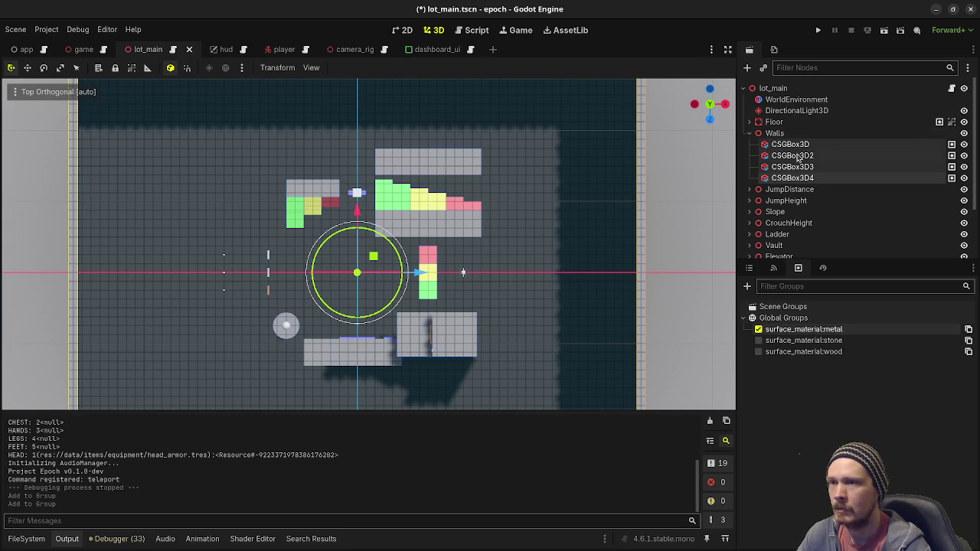
# Duplicate the Floor's collision shape
pyautogui.click(791, 122)
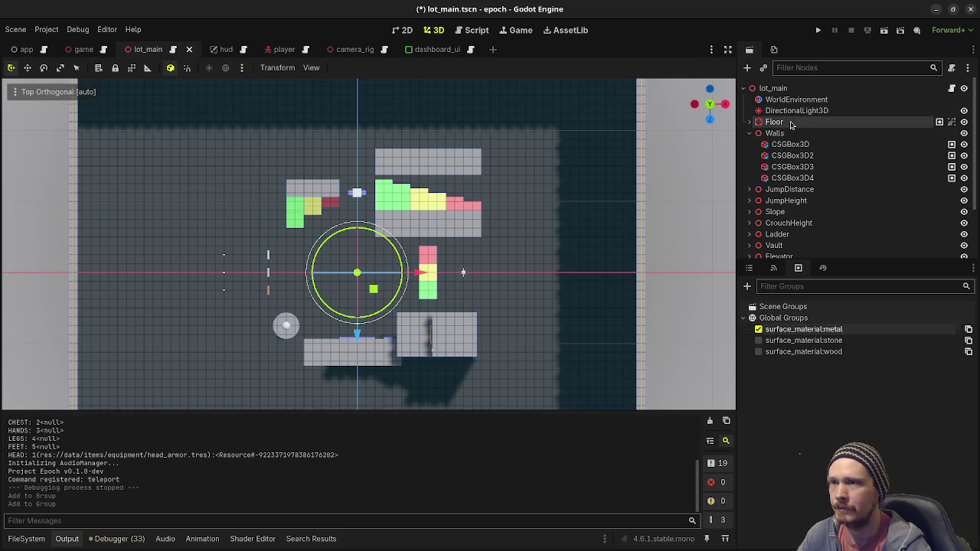
pyautogui.click(751, 123)
pyautogui.click(800, 134)
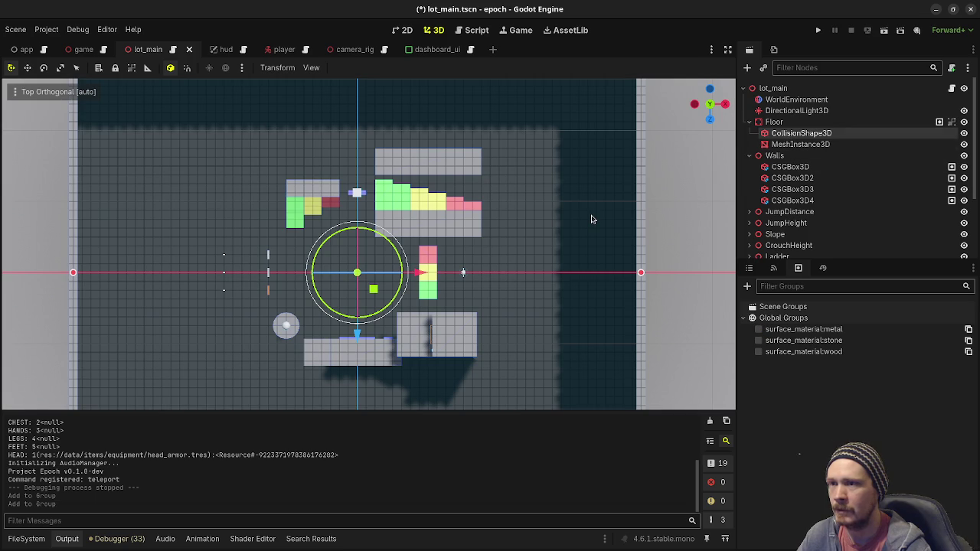
pyautogui.hotkey('ctrl', 'd')
# Raise the copied Floor collision shape above the level
pyautogui.moveTo(439, 211); pyautogui.dragTo(391, 241)
pyautogui.moveTo(361, 182); pyautogui.dragTo(375, 89)
pyautogui.press('KP_1')
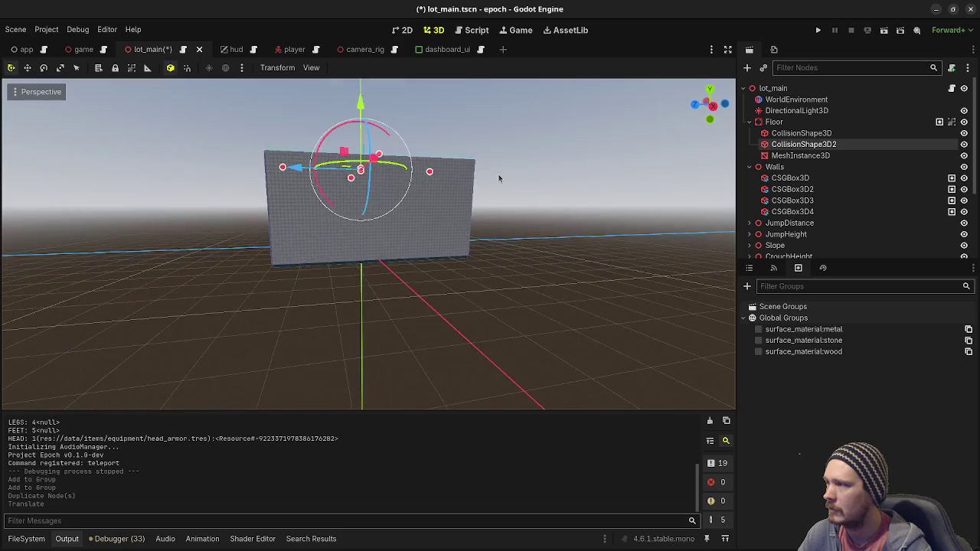
# Duplicate the Floor mesh, raise the copy 34 units, then save and run the game
pyautogui.click(801, 155)
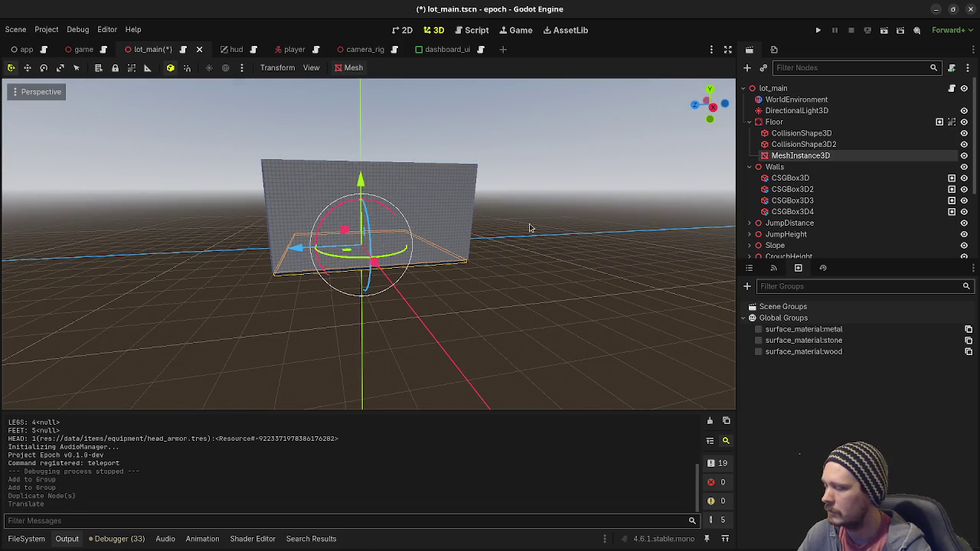
pyautogui.hotkey('ctrl', 'd')
pyautogui.moveTo(366, 182); pyautogui.dragTo(376, 97)
pyautogui.click(817, 30)
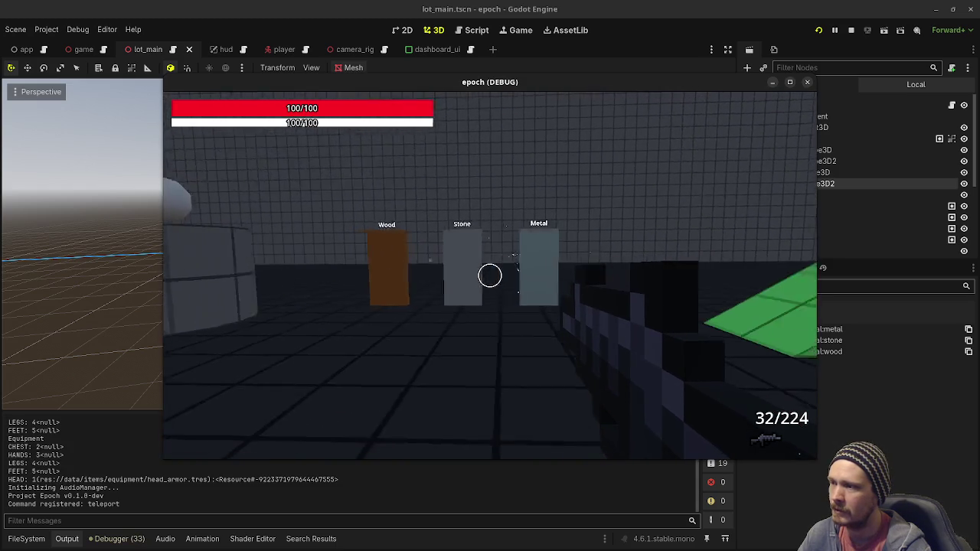
# Walk around the surface pillars firing the rifle at the Metal pillar until it runs out
pyautogui.click(490, 275)
pyautogui.press('w')
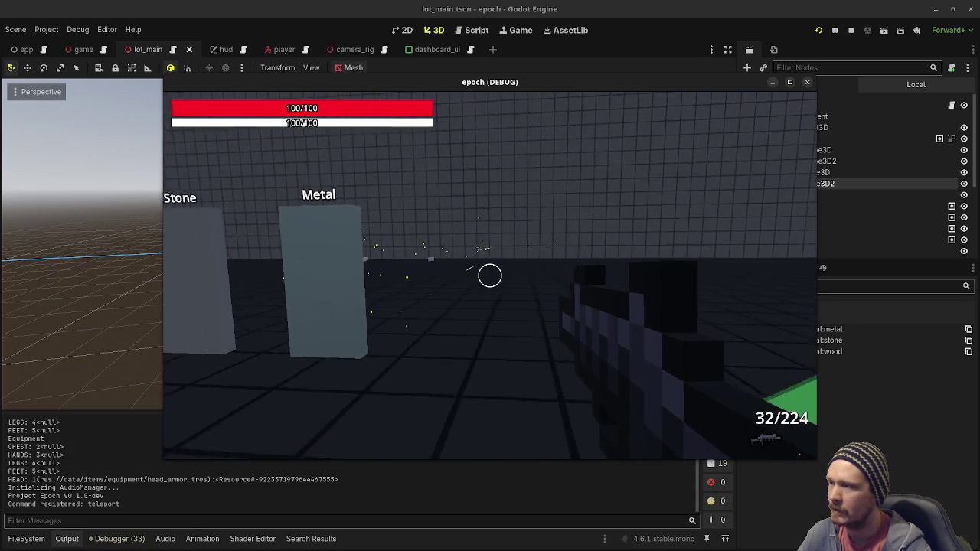
pyautogui.press('s')
pyautogui.press('a')
pyautogui.click(490, 275)
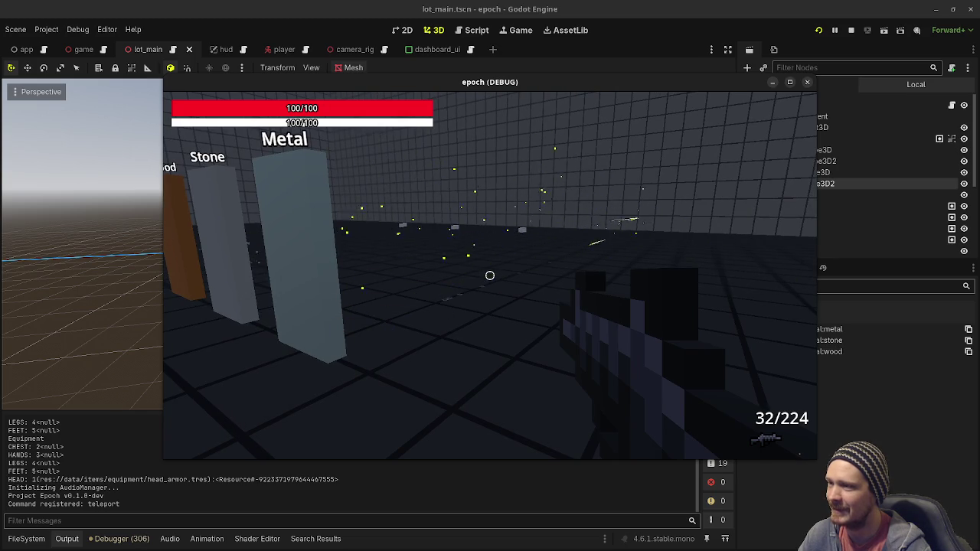
pyautogui.click(490, 275)
pyautogui.click(490, 275)
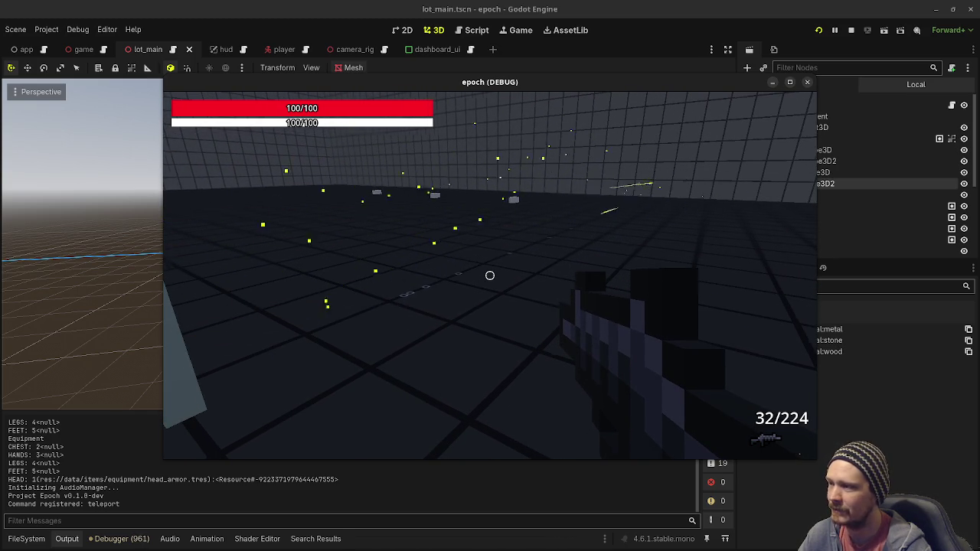
pyautogui.click(490, 276)
pyautogui.click(490, 275)
pyautogui.click(490, 275)
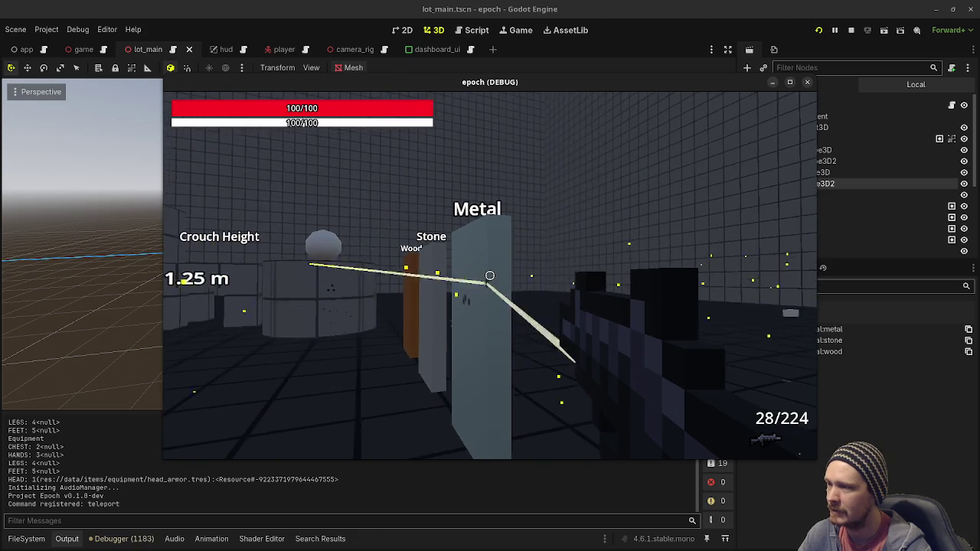
pyautogui.click(490, 276)
pyautogui.click(490, 276)
pyautogui.click(490, 276)
pyautogui.click(490, 276)
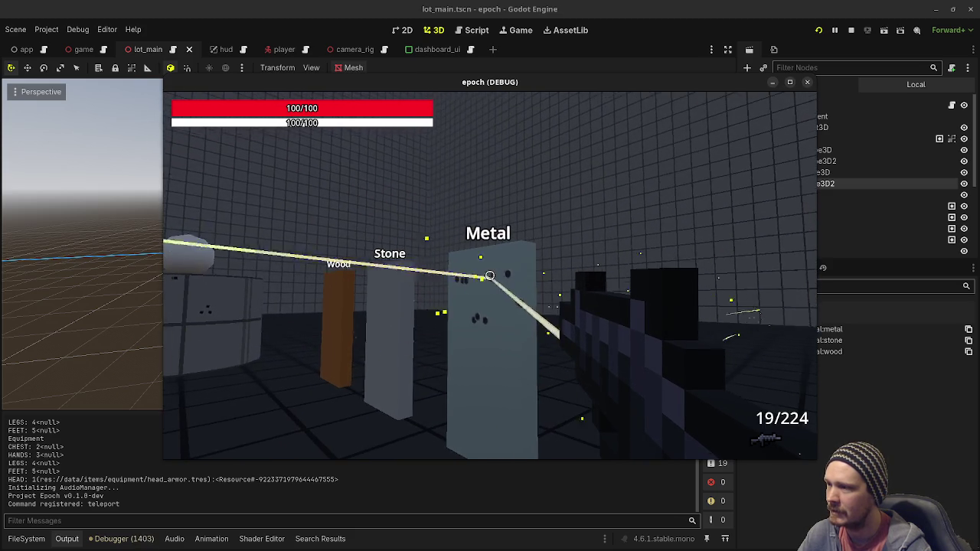
pyautogui.click(490, 275)
pyautogui.click(490, 276)
pyautogui.click(490, 275)
pyautogui.click(490, 276)
pyautogui.click(490, 275)
# Switch to the SMG with key 2 and fire until the magazine is empty
pyautogui.press('2')
pyautogui.click(490, 275)
pyautogui.click(490, 275)
pyautogui.click(490, 275)
pyautogui.click(490, 275)
pyautogui.click(490, 276)
pyautogui.click(490, 276)
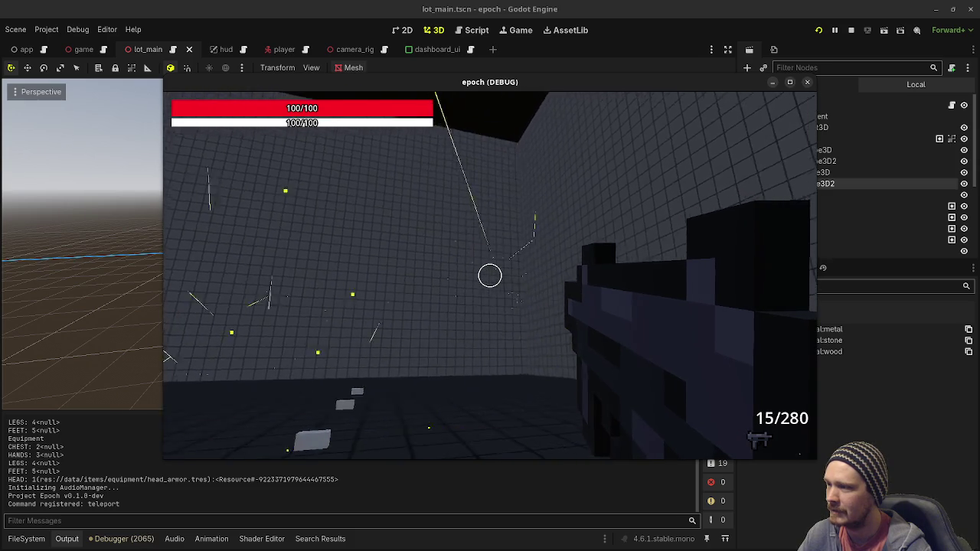
pyautogui.click(490, 276)
pyautogui.click(490, 276)
pyautogui.click(490, 275)
pyautogui.click(490, 275)
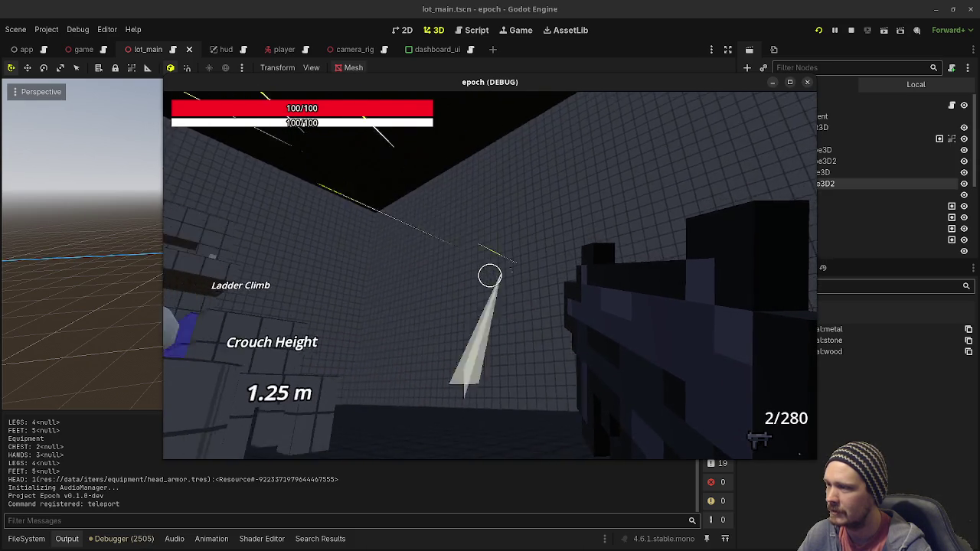
pyautogui.click(490, 275)
pyautogui.click(490, 275)
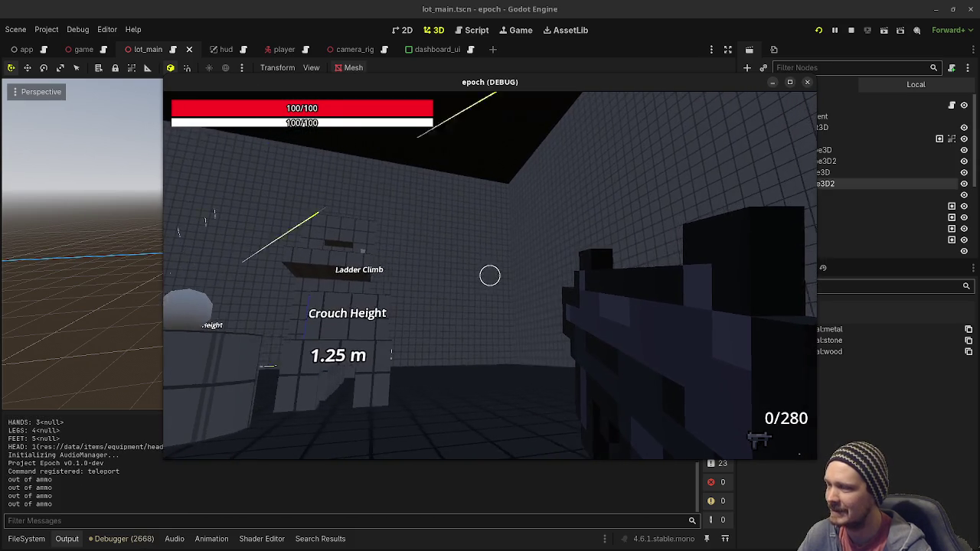
# Reload the SMG and empty it again at the Ladder Climb block and test blocks
pyautogui.press('r')
pyautogui.click(490, 276)
pyautogui.click(490, 275)
pyautogui.click(490, 275)
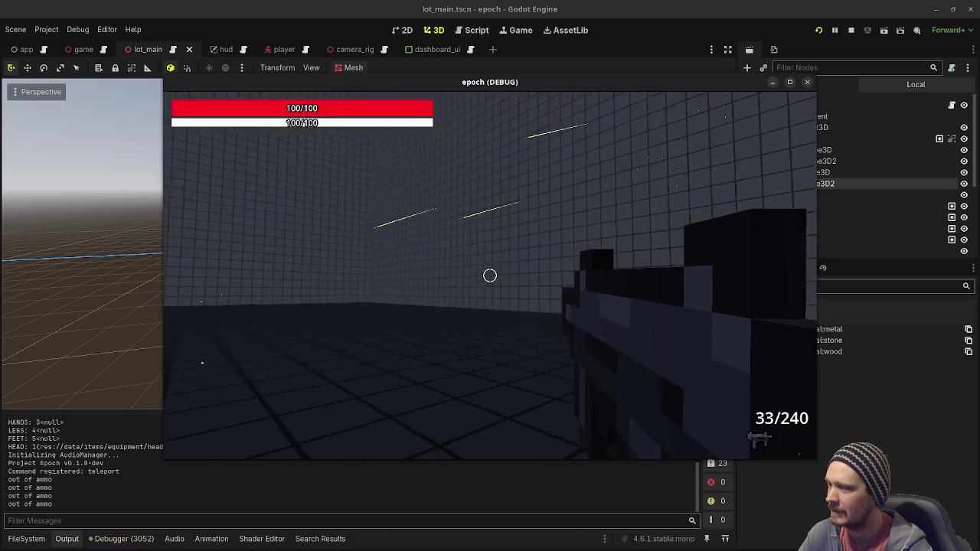
pyautogui.click(490, 276)
pyautogui.click(490, 275)
pyautogui.click(490, 276)
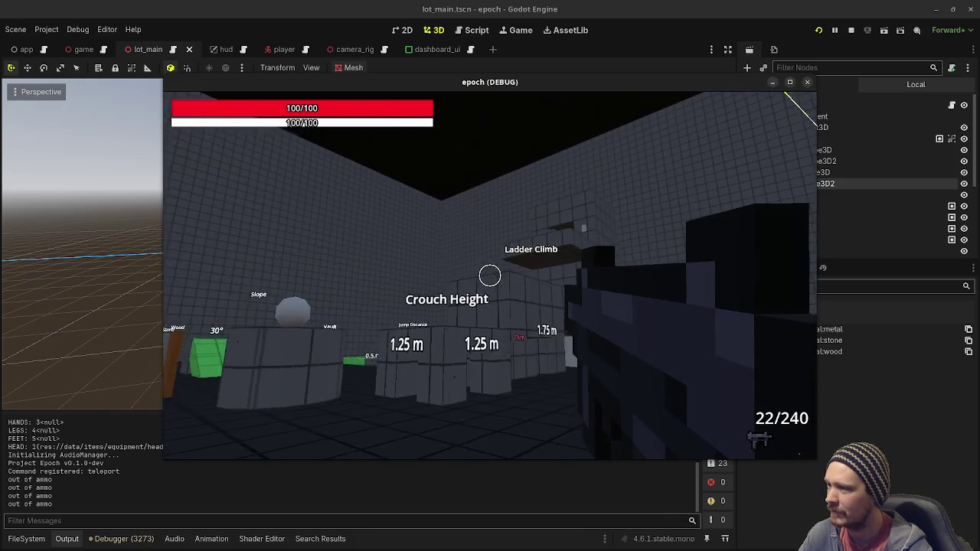
pyautogui.click(490, 276)
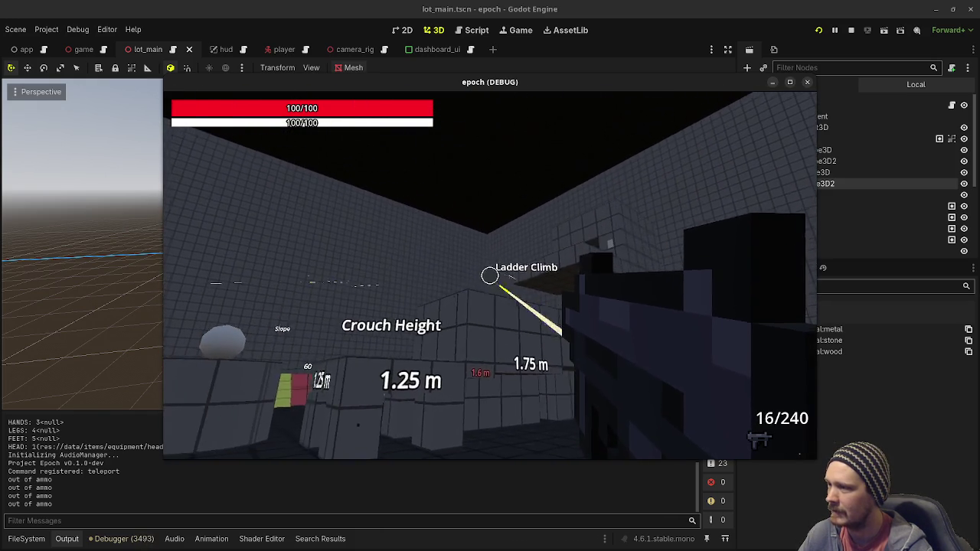
pyautogui.click(490, 276)
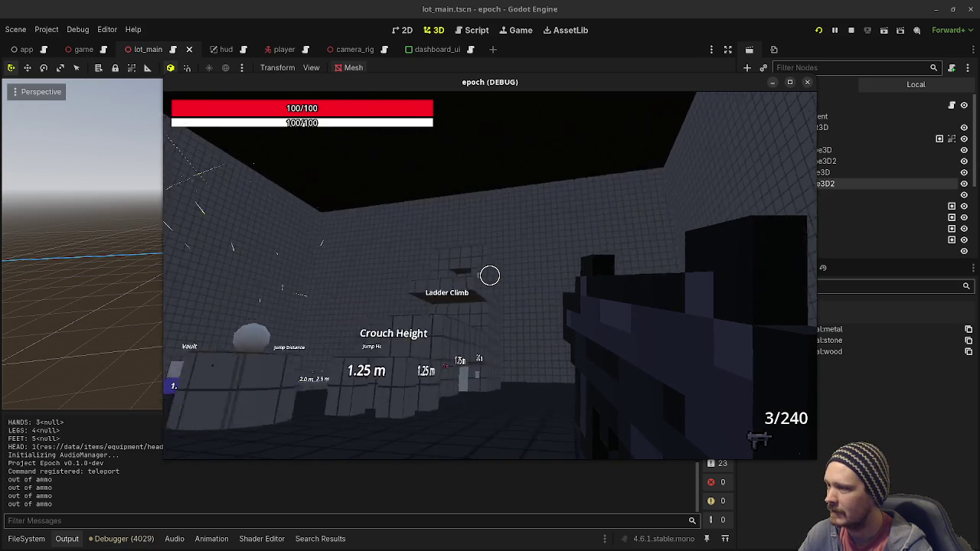
pyautogui.click(490, 275)
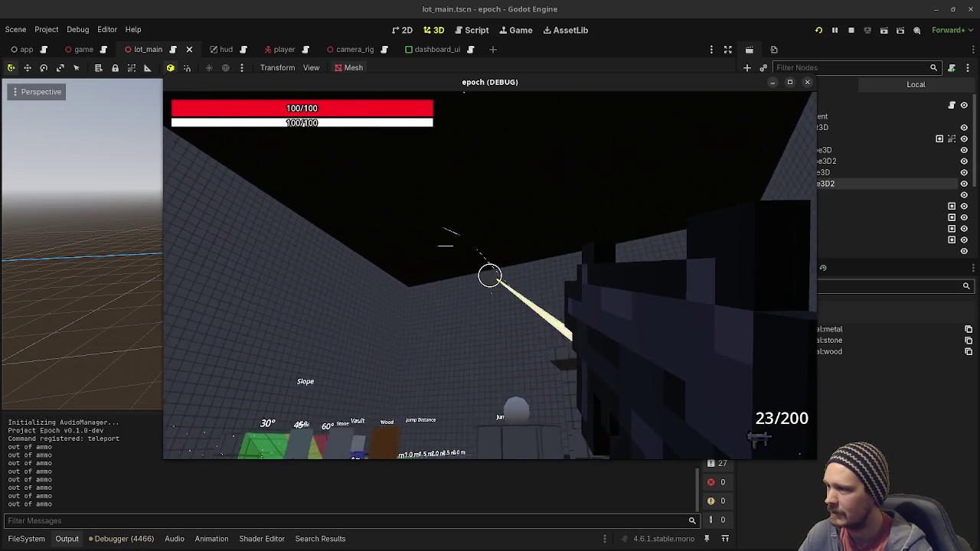
# Strafe right past the sphere, Crouch Height and Ladder Climb, reloading on the way
pyautogui.press('d')
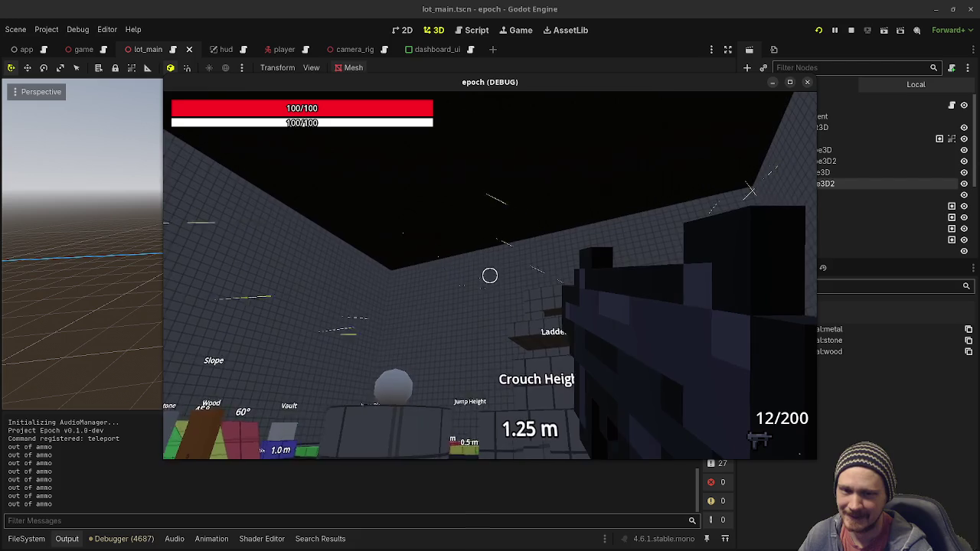
pyautogui.press('d')
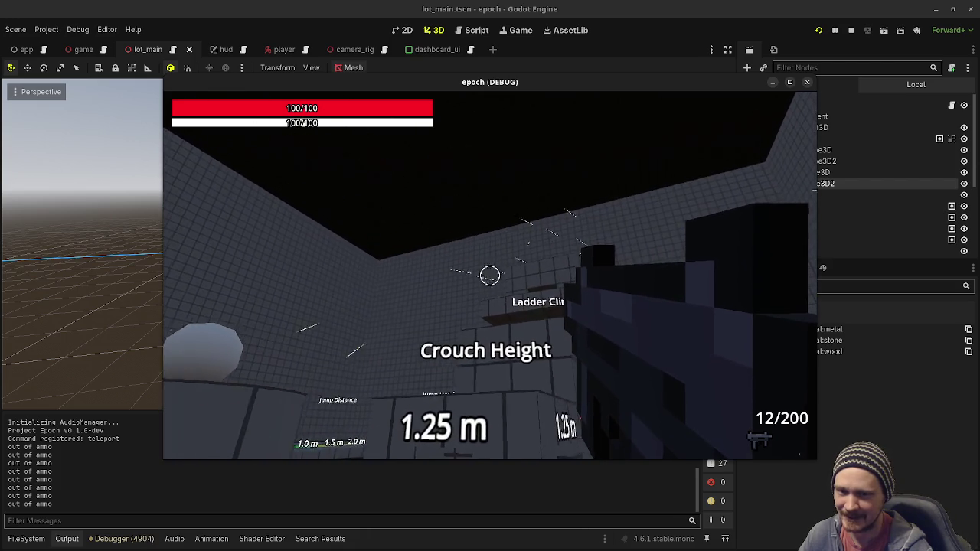
pyautogui.press('d')
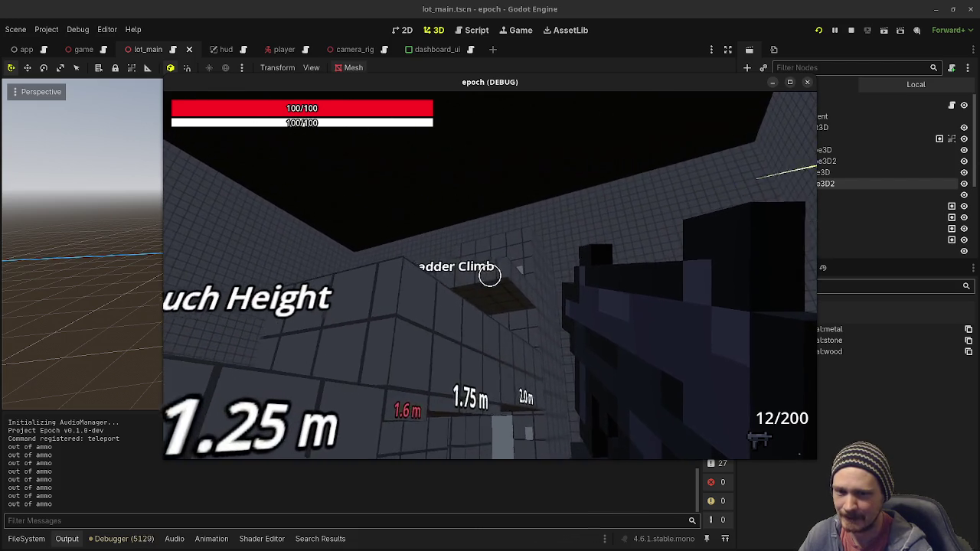
pyautogui.press('d')
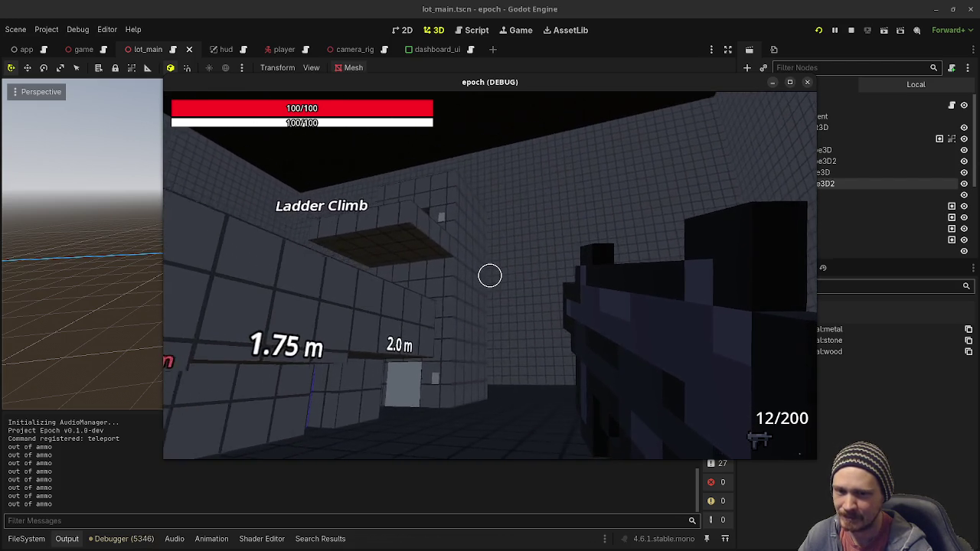
pyautogui.press('d')
pyautogui.press('r')
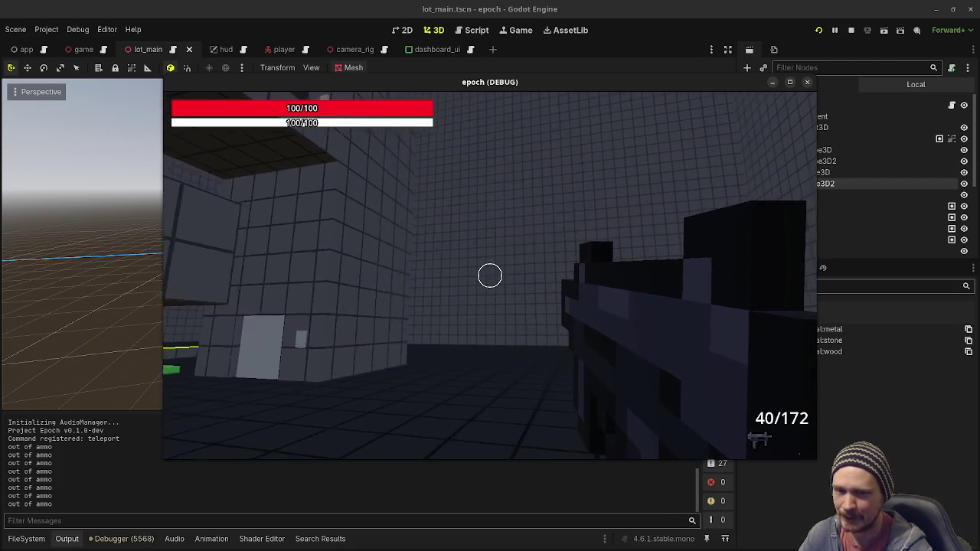
# Fire at the left box wall while approaching and backing away until the magazine empties
pyautogui.click(490, 275)
pyautogui.press('w')
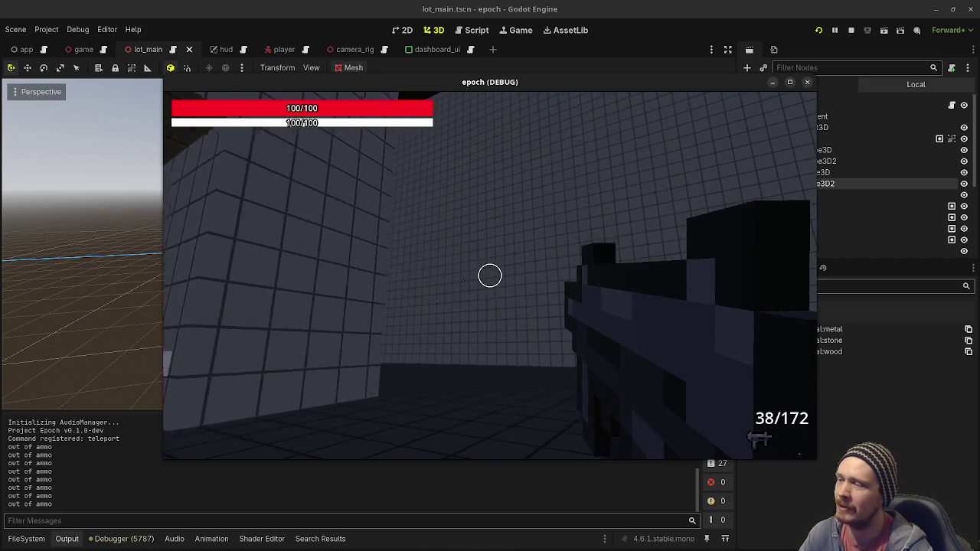
pyautogui.click(490, 275)
pyautogui.click(490, 275)
pyautogui.click(490, 275)
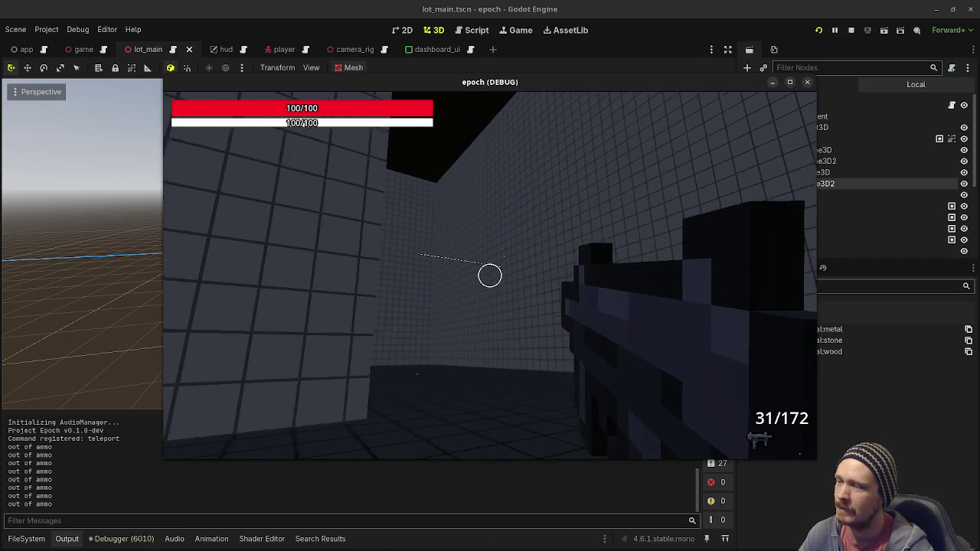
pyautogui.click(490, 275)
pyautogui.press('s')
pyautogui.click(490, 275)
pyautogui.click(490, 275)
pyautogui.click(490, 275)
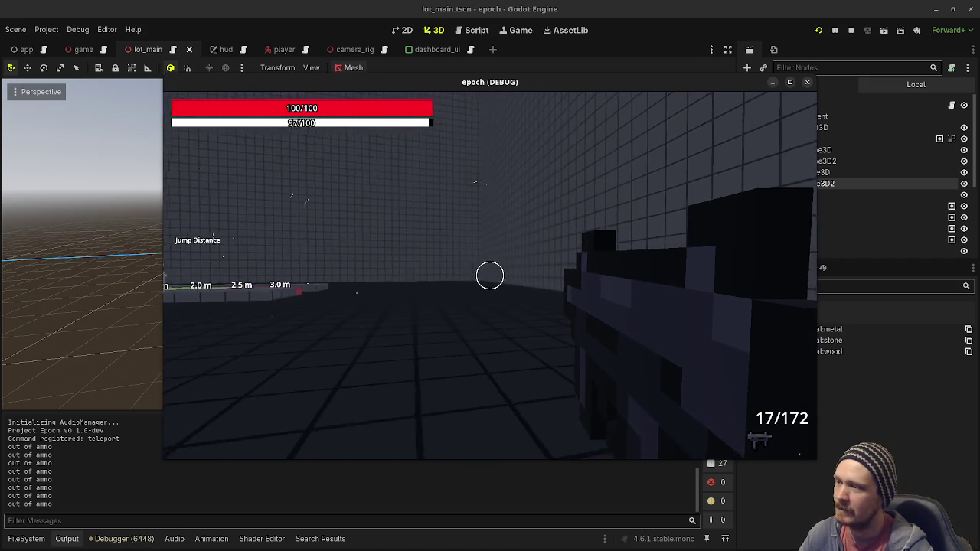
pyautogui.click(490, 275)
pyautogui.click(490, 275)
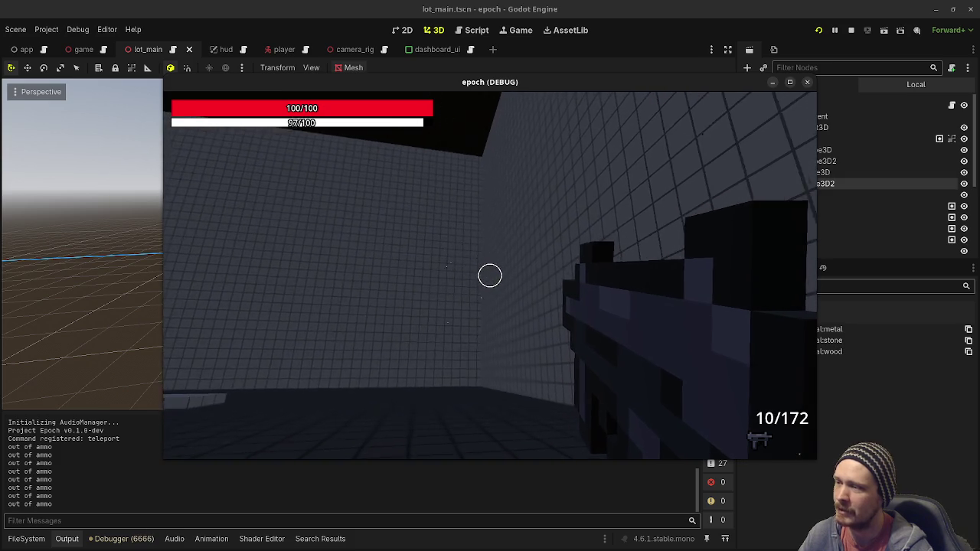
pyautogui.click(490, 275)
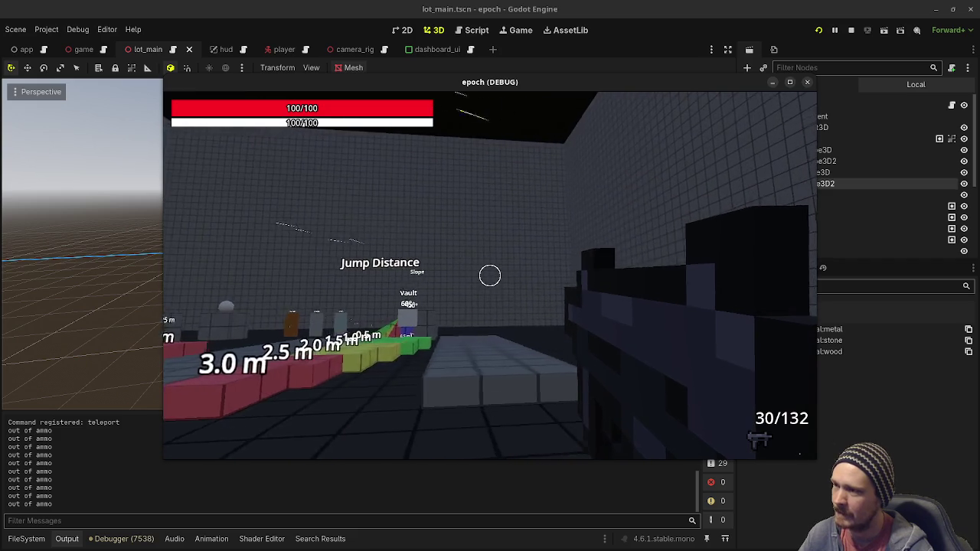
# Make the game window fill the screen and reload
pyautogui.moveTo(490, 274); pyautogui.dragTo(490, 274)
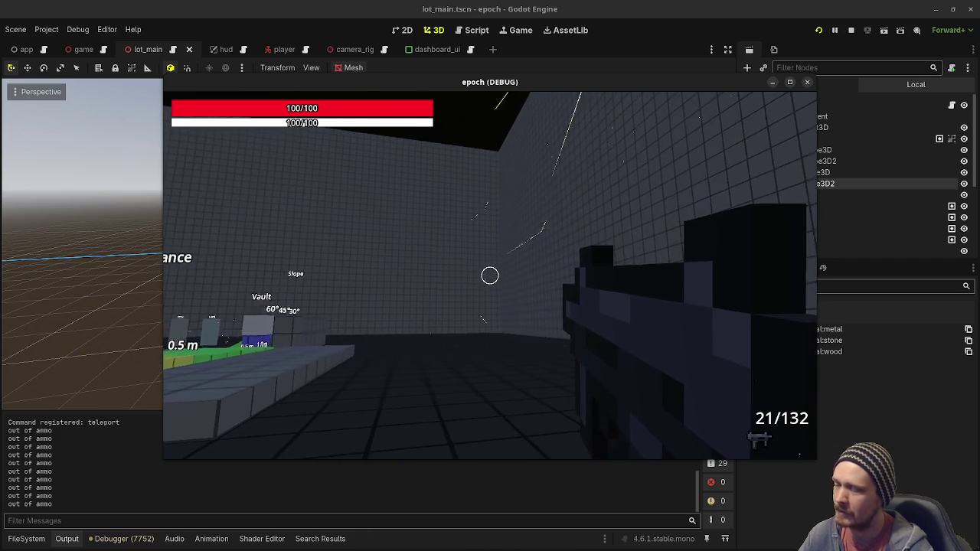
pyautogui.moveTo(452, 312); pyautogui.dragTo(490, 285)
pyautogui.press('r')
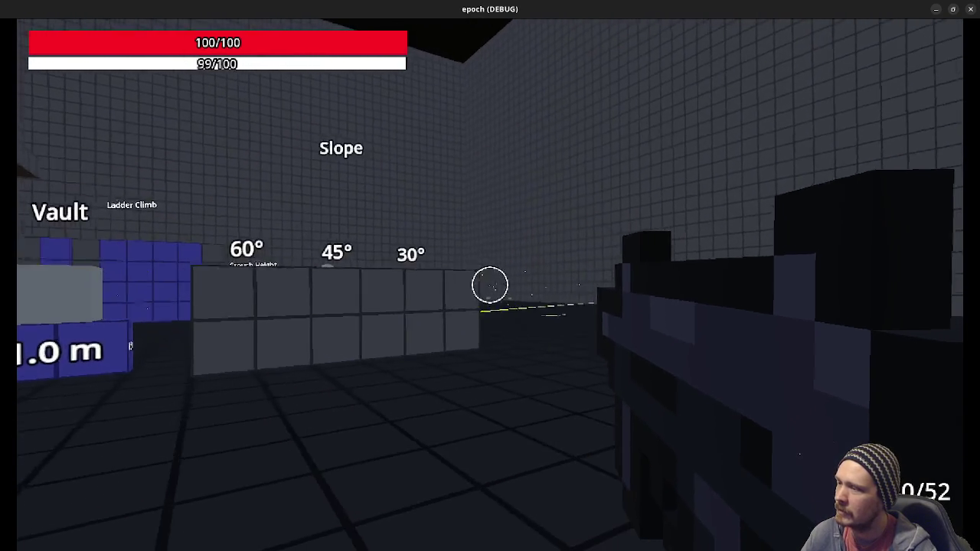
# Sprint forward, strafe past the Metal pillar, and fire at the Metal, Stone and Wood pillars
pyautogui.hotkey('shift', 'w')
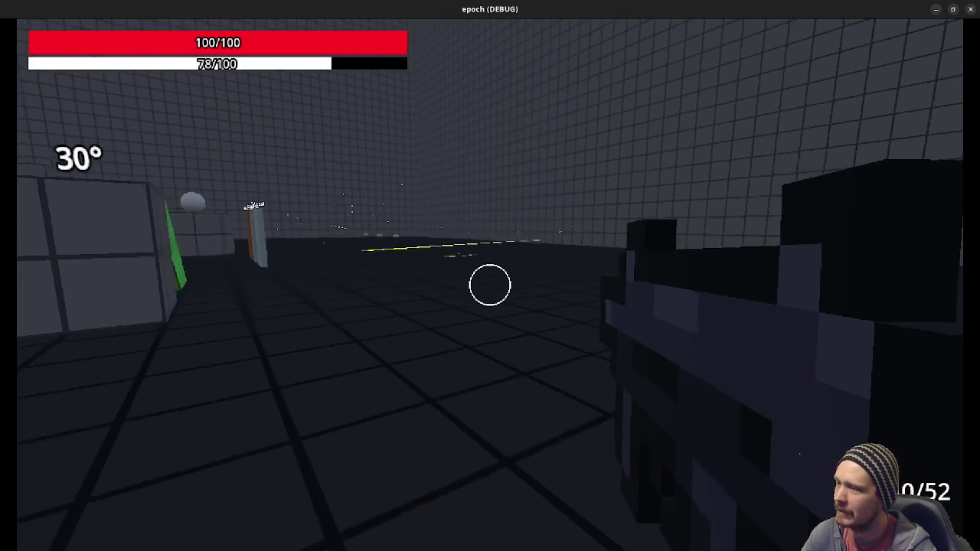
pyautogui.hotkey('shift', 'w')
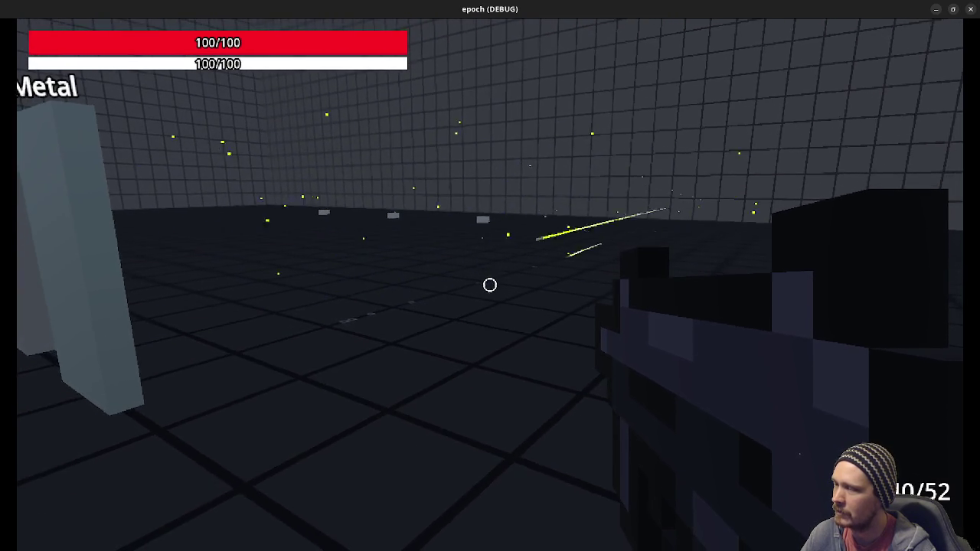
pyautogui.press('d')
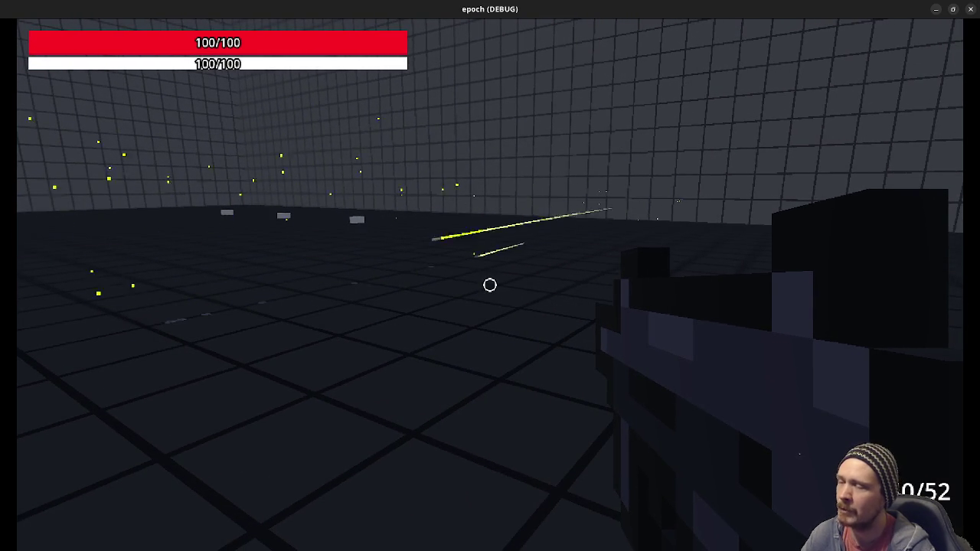
pyautogui.click(490, 285)
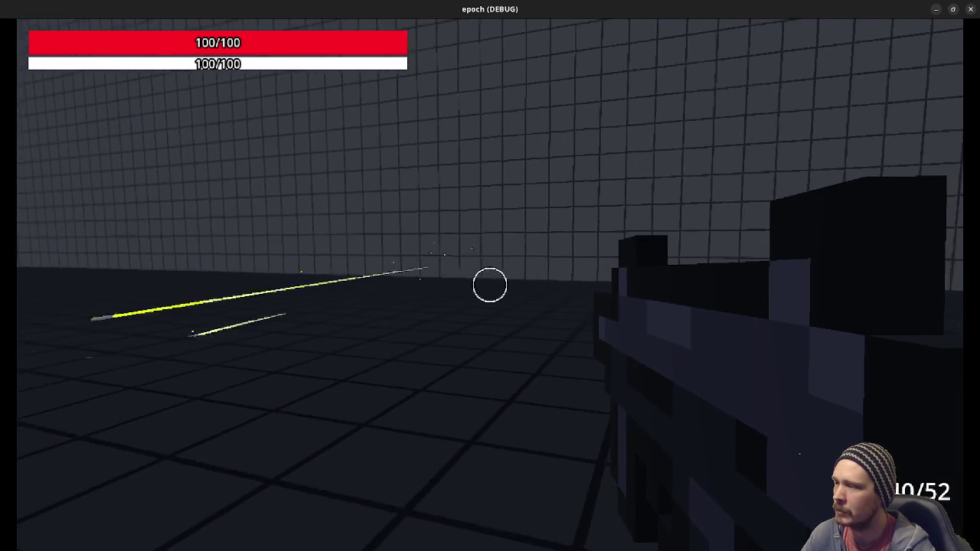
pyautogui.click(490, 285)
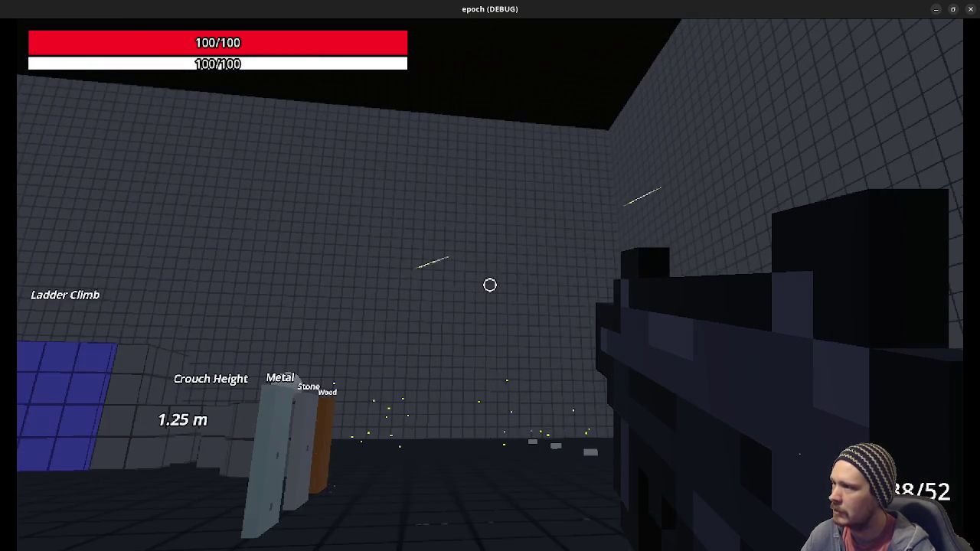
pyautogui.click(490, 285)
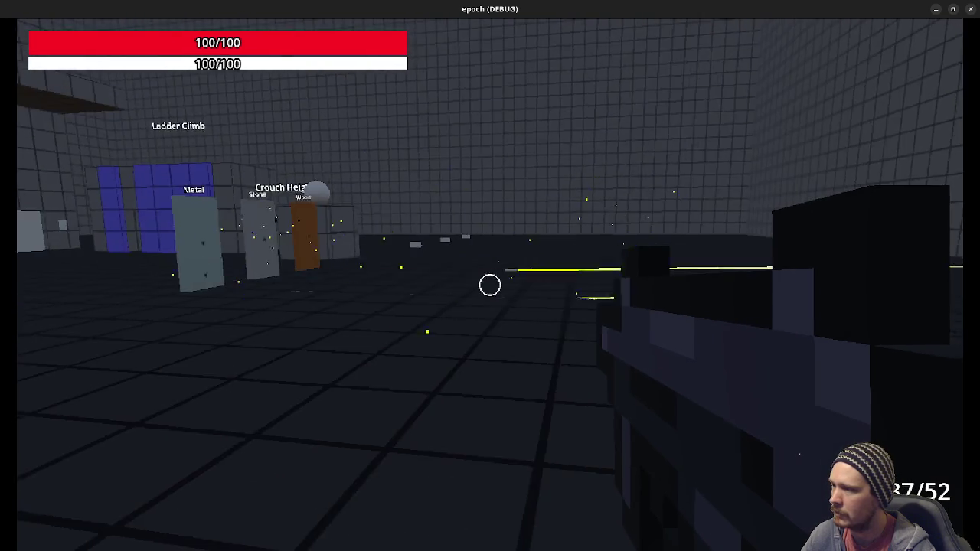
pyautogui.click(490, 285)
pyautogui.click(490, 285)
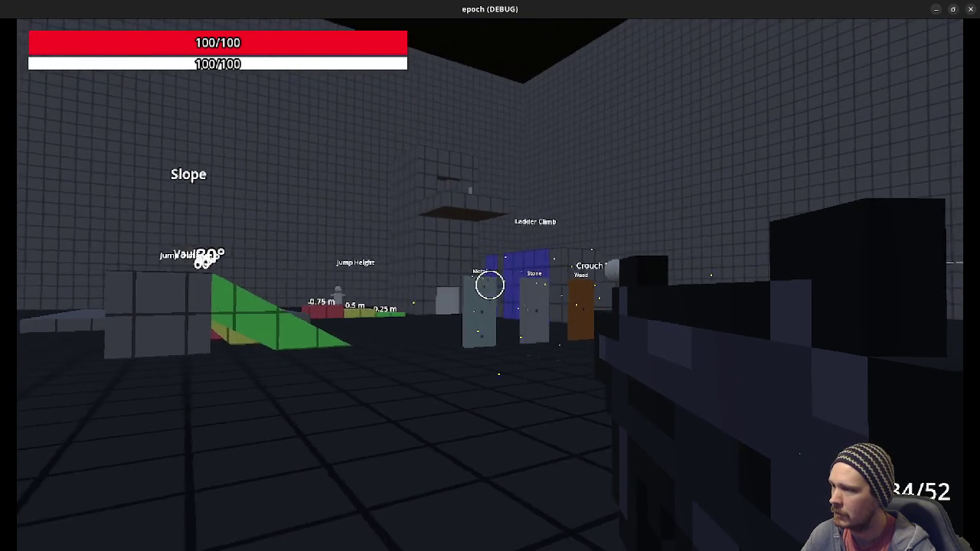
# Sweep automatic rifle fire around the arena, reloading twice between bursts
pyautogui.moveTo(490, 285); pyautogui.dragTo(490, 285)
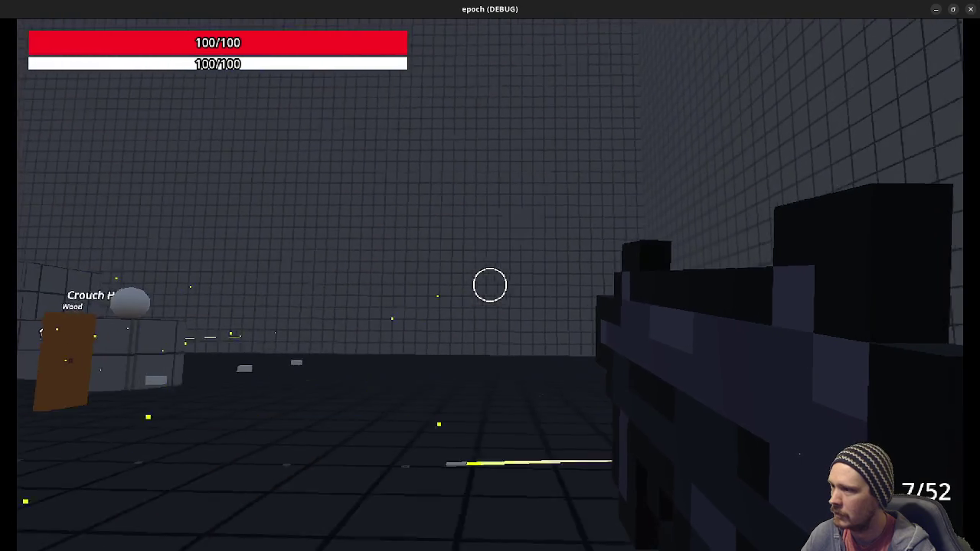
pyautogui.press('r')
pyautogui.moveTo(490, 285); pyautogui.dragTo(490, 285)
pyautogui.press('r')
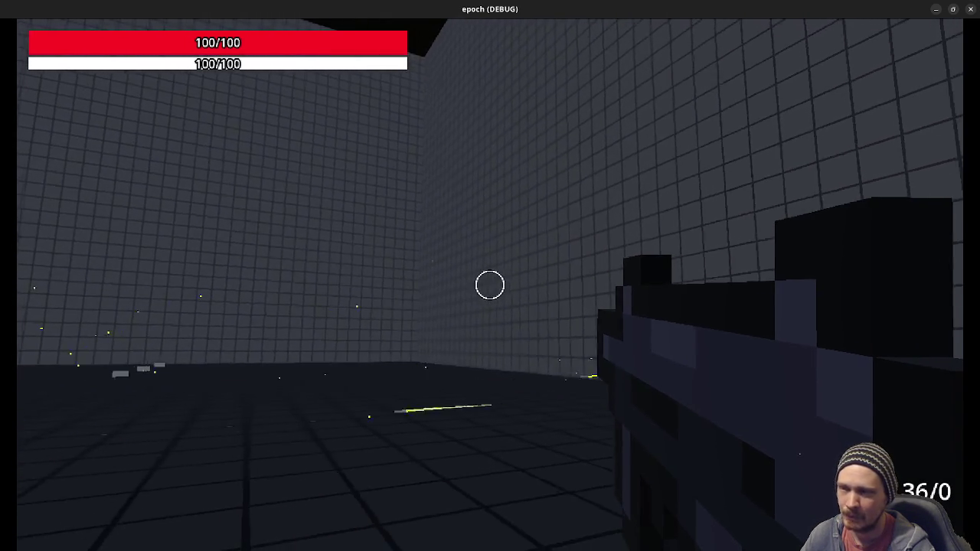
pyautogui.moveTo(490, 285); pyautogui.dragTo(490, 285)
pyautogui.click(490, 285)
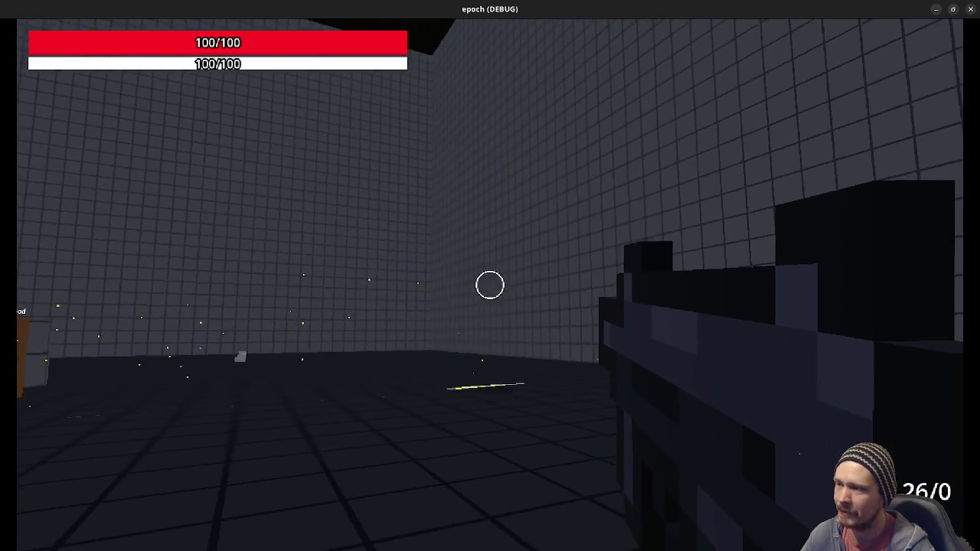
pyautogui.click(490, 285)
pyautogui.moveTo(490, 285); pyautogui.dragTo(490, 284)
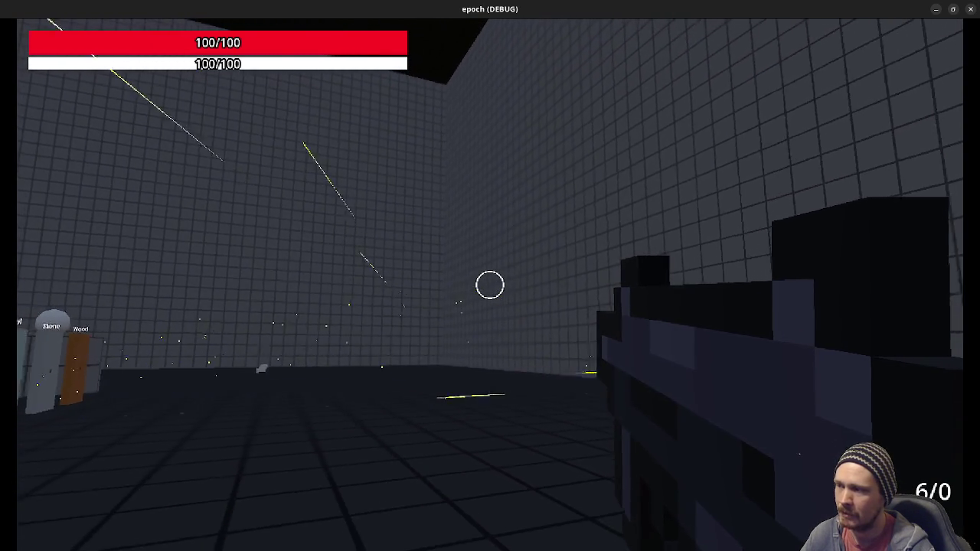
pyautogui.click(490, 284)
# Fire the rifle's last rounds down to 0/0, then switch to the 'valve ricochet' Google Images results
pyautogui.click(490, 285)
pyautogui.moveTo(490, 285); pyautogui.dragTo(490, 284)
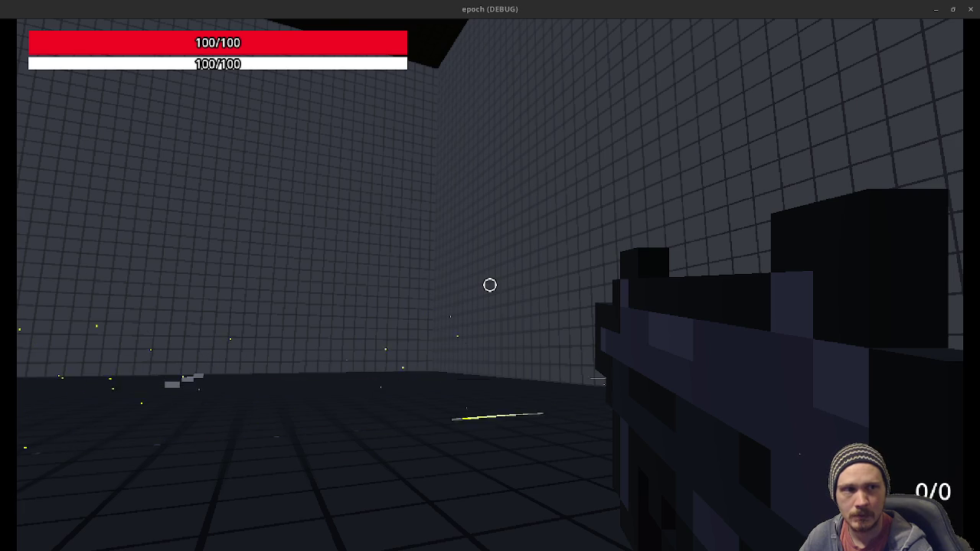
pyautogui.hotkey('alt', 'Tab')
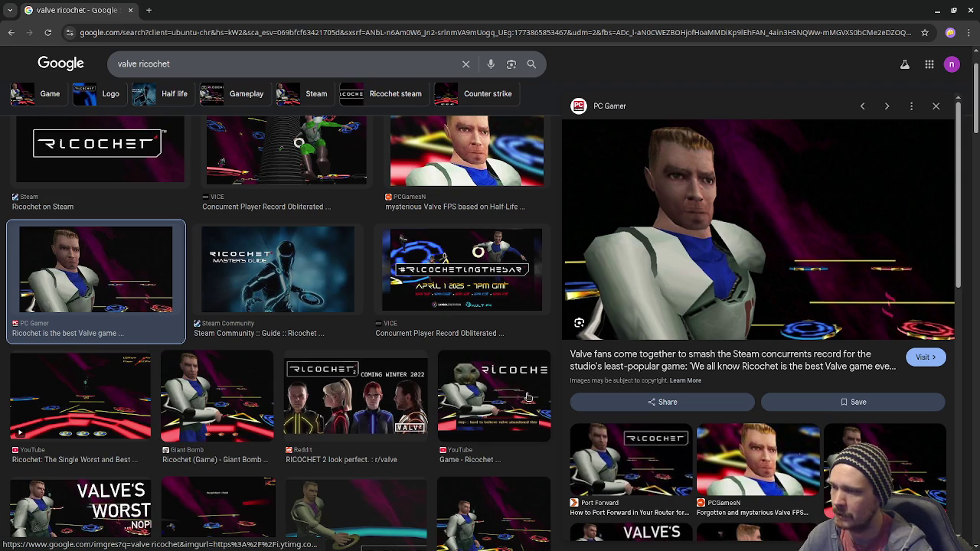
# Preview the Giant Bomb Ricochet, Ricochet på Steam and Close Enough images, then close Chrome
pyautogui.click(214, 403)
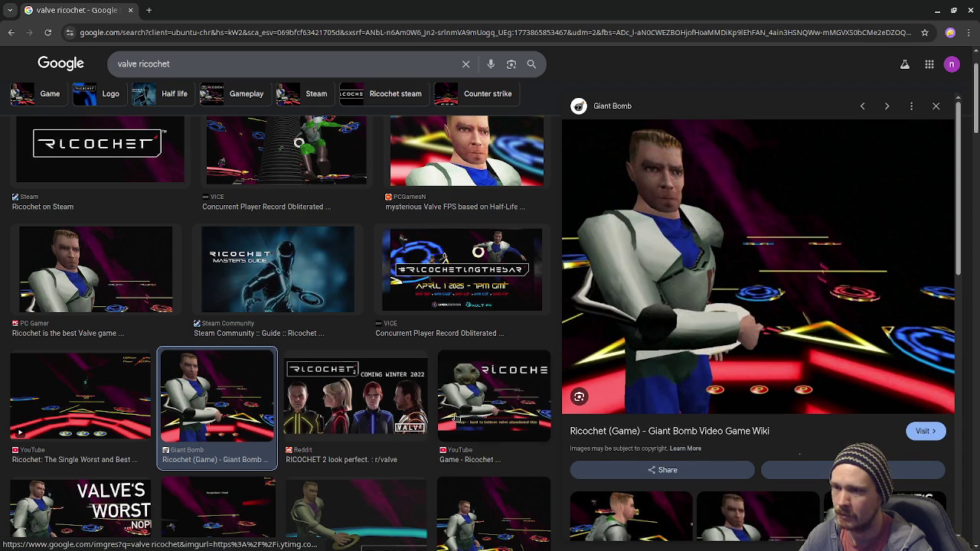
pyautogui.scroll(-3, 456, 417)
pyautogui.scroll(-2, 456, 417)
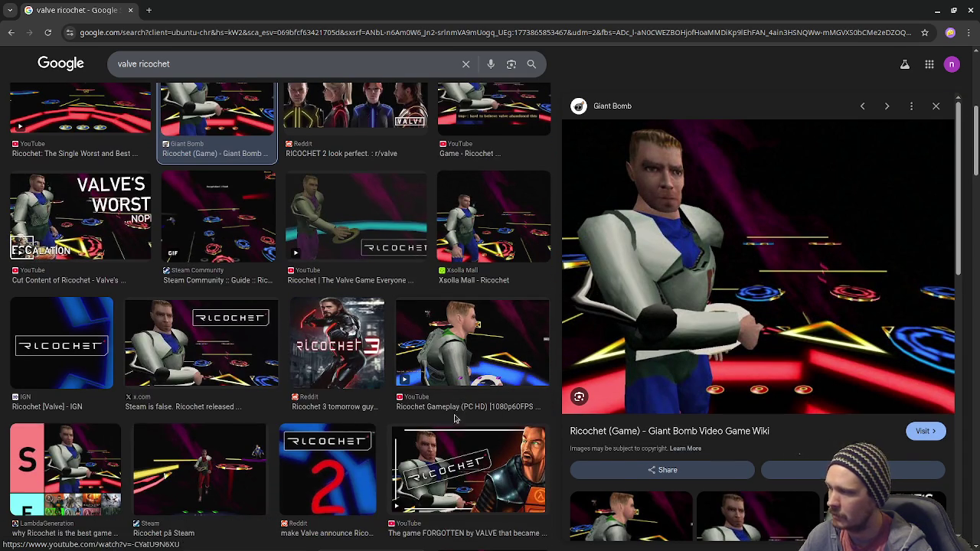
pyautogui.scroll(-1, 207, 378)
pyautogui.click(207, 377)
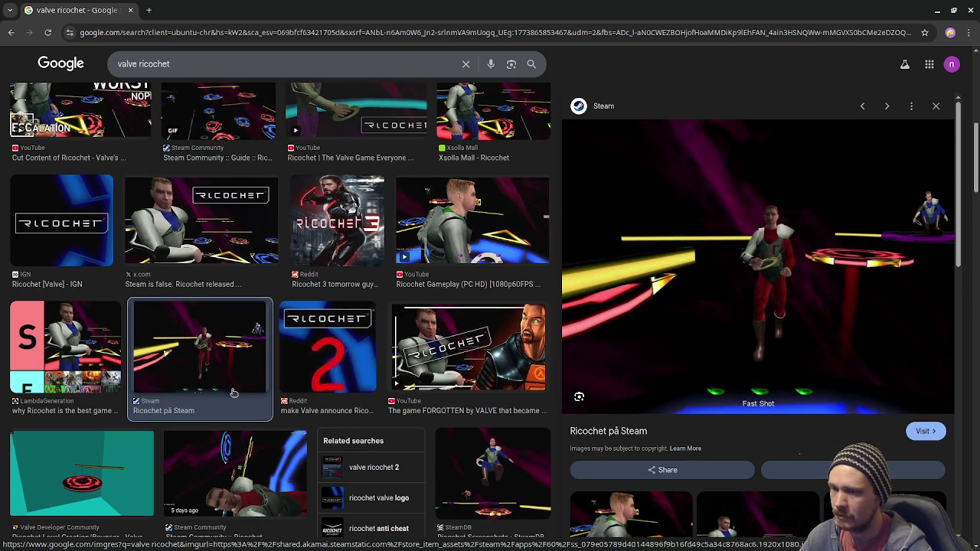
pyautogui.scroll(-4, 240, 395)
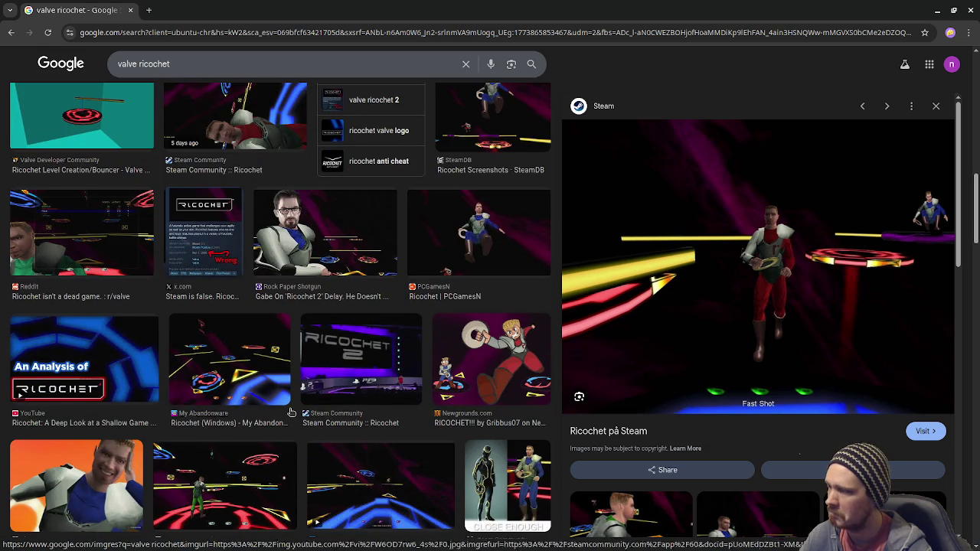
pyautogui.scroll(-2, 392, 371)
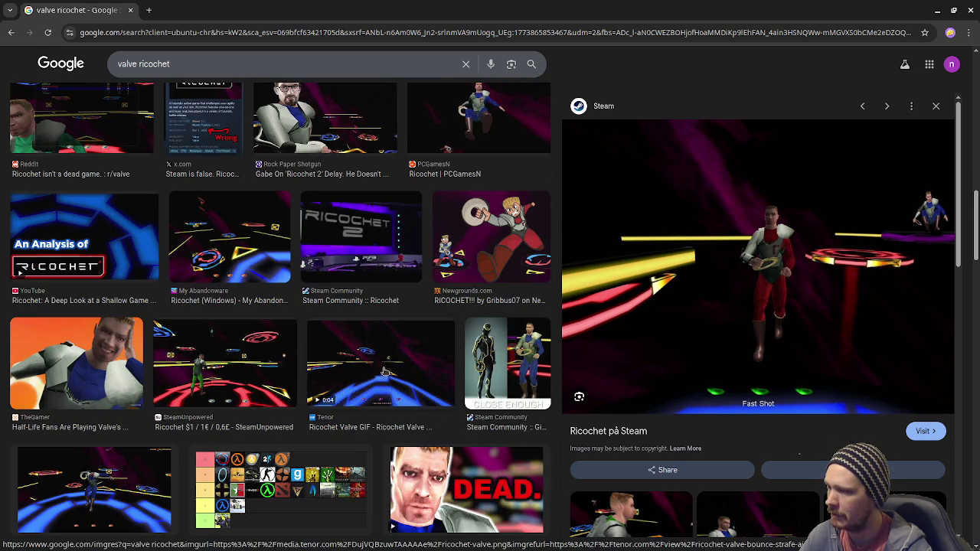
pyautogui.click(505, 373)
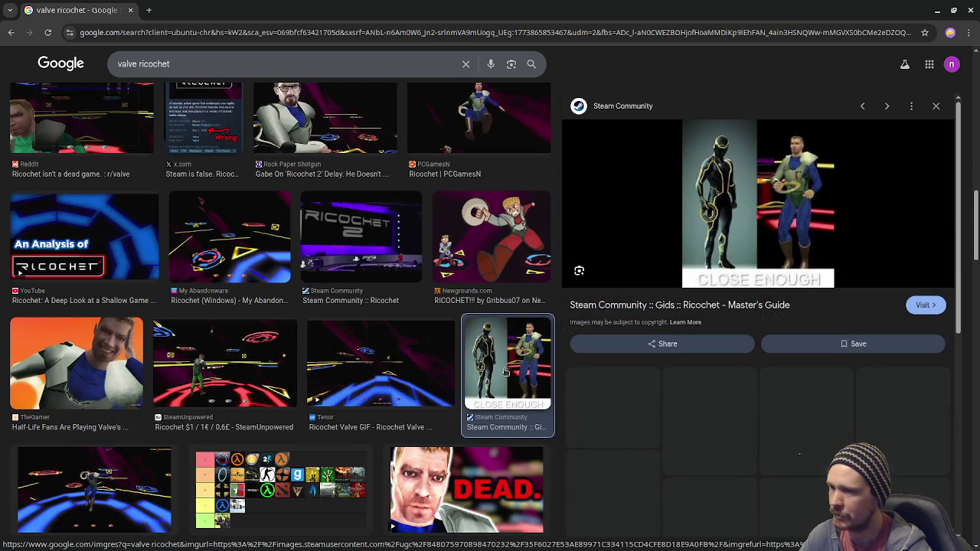
pyautogui.scroll(-3, 786, 427)
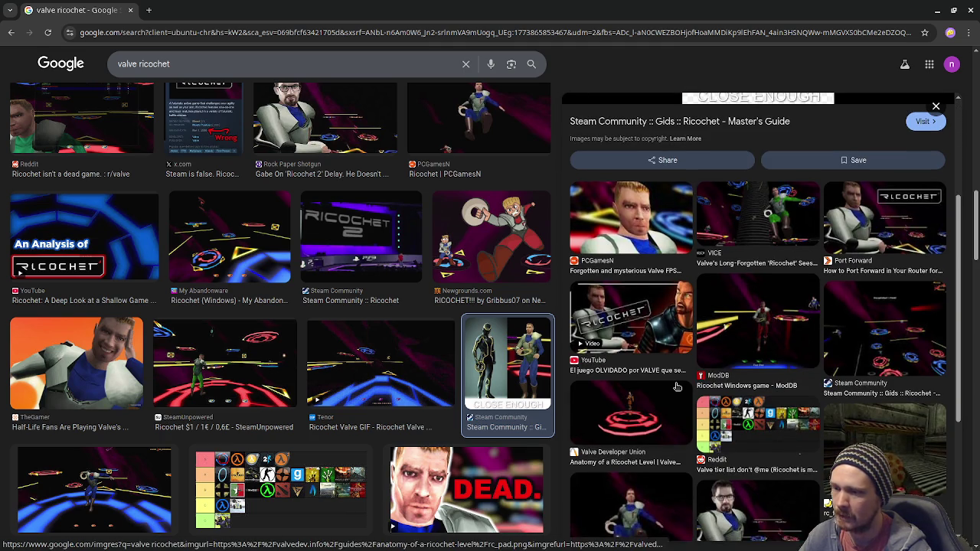
pyautogui.scroll(-3, 708, 348)
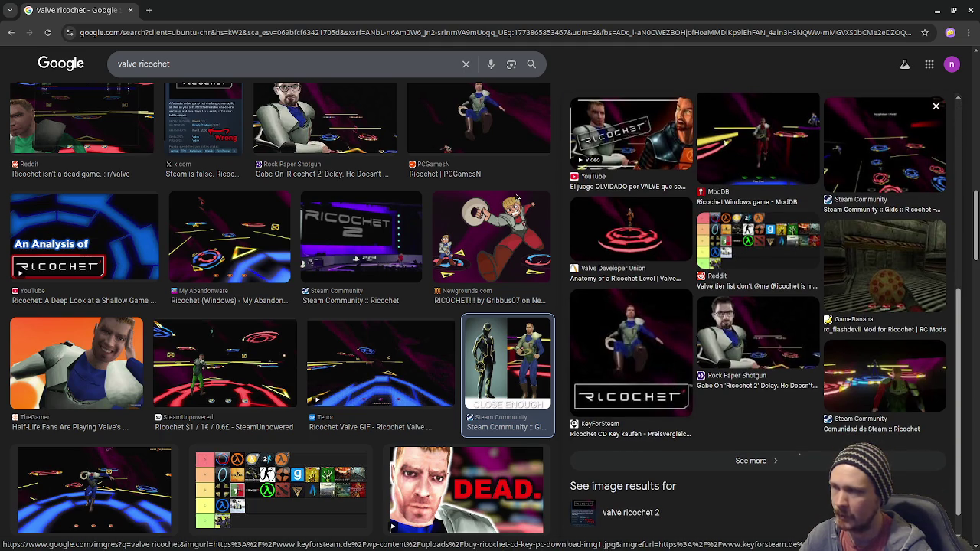
pyautogui.click(130, 10)
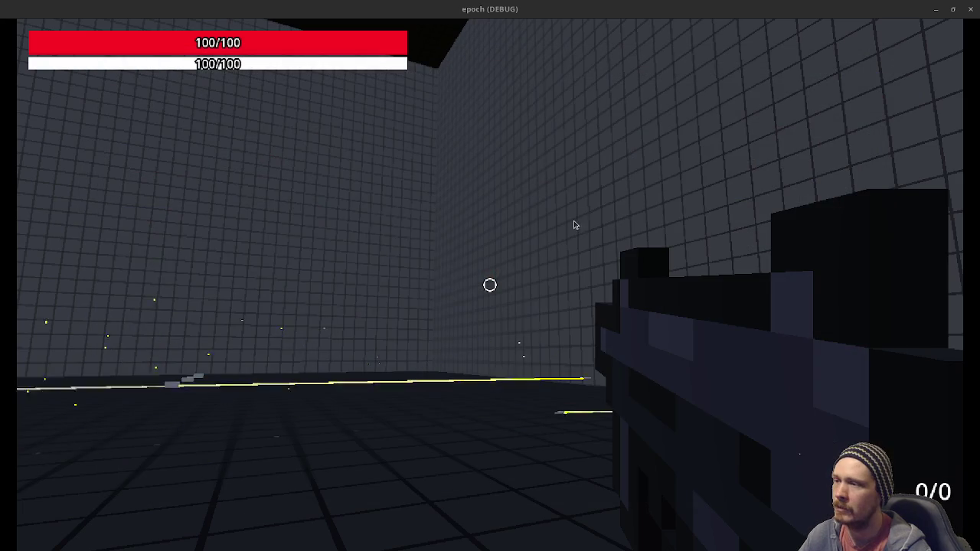
# Return to the running game and switch to the rifle with 224 reserve rounds
pyautogui.click(578, 215)
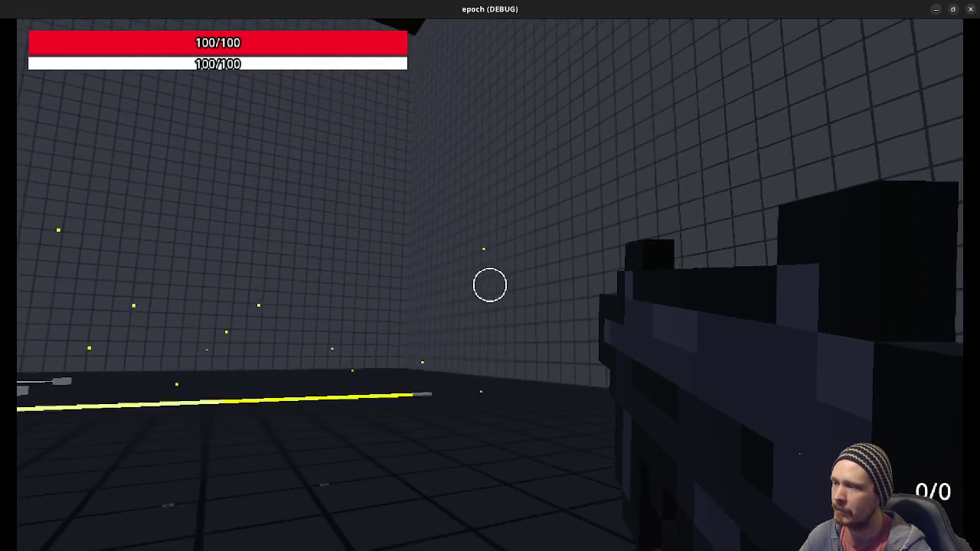
pyautogui.click(490, 286)
pyautogui.press('1')
# Fire the rifle repeatedly at the Metal, Stone and Wood pillars and the wall
pyautogui.click(490, 286)
pyautogui.click(490, 285)
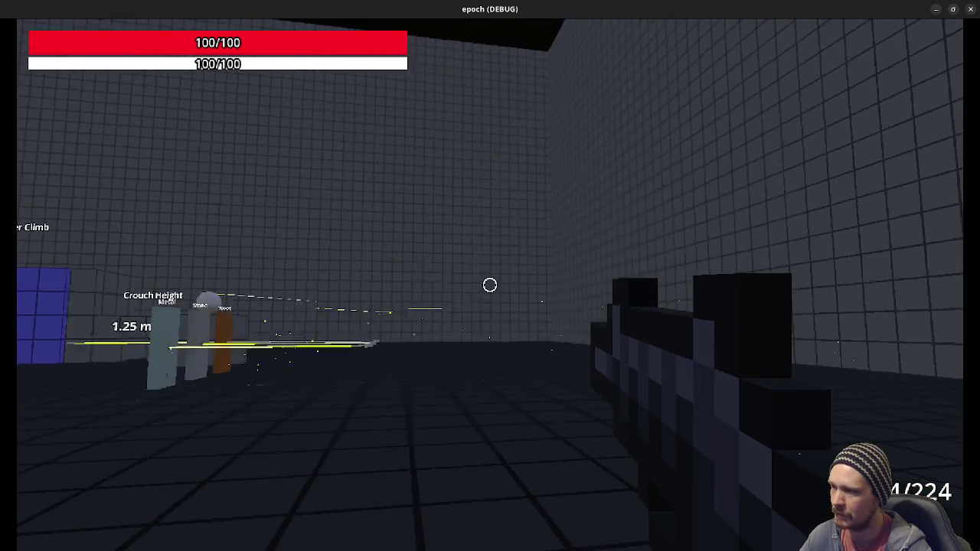
pyautogui.click(490, 284)
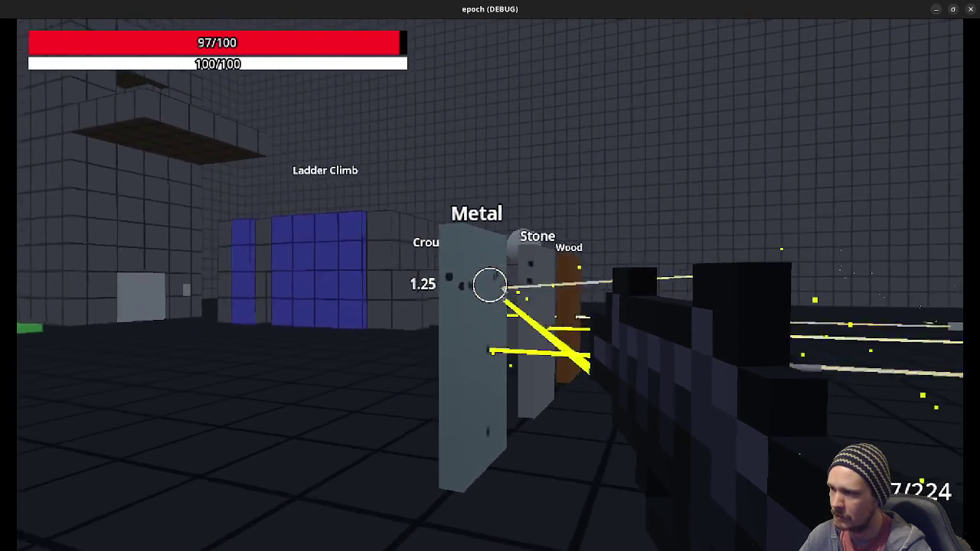
pyautogui.click(490, 285)
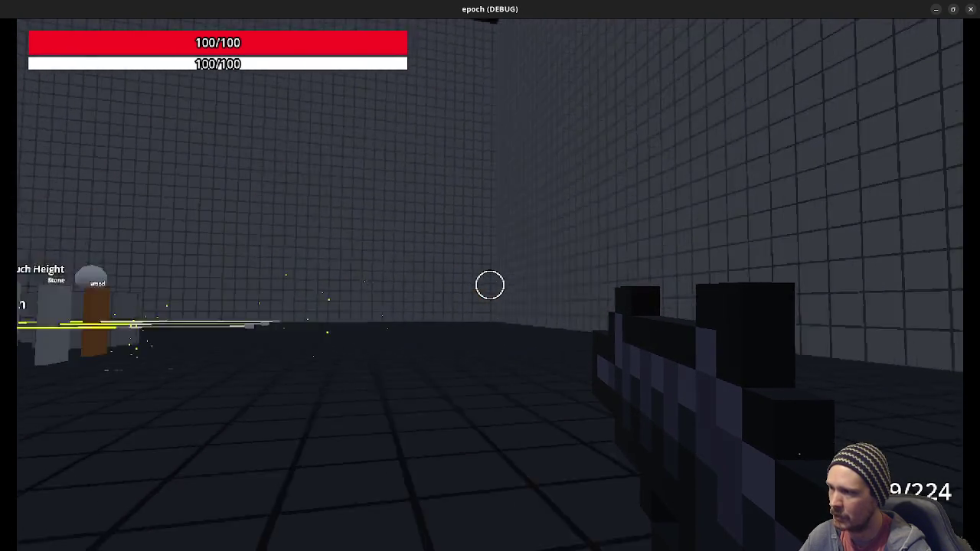
pyautogui.click(490, 285)
pyautogui.click(490, 285)
pyautogui.click(490, 285)
pyautogui.click(490, 285)
pyautogui.click(490, 285)
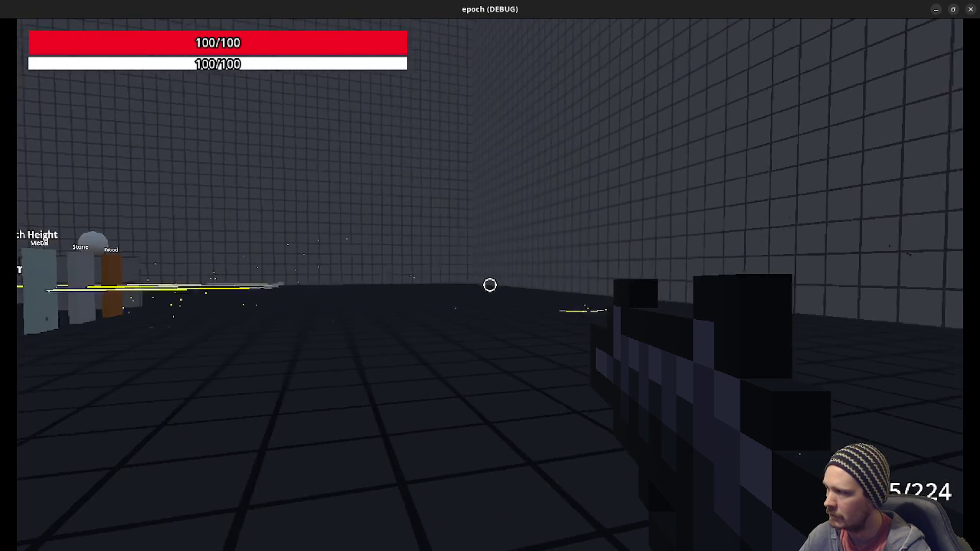
pyautogui.click(490, 286)
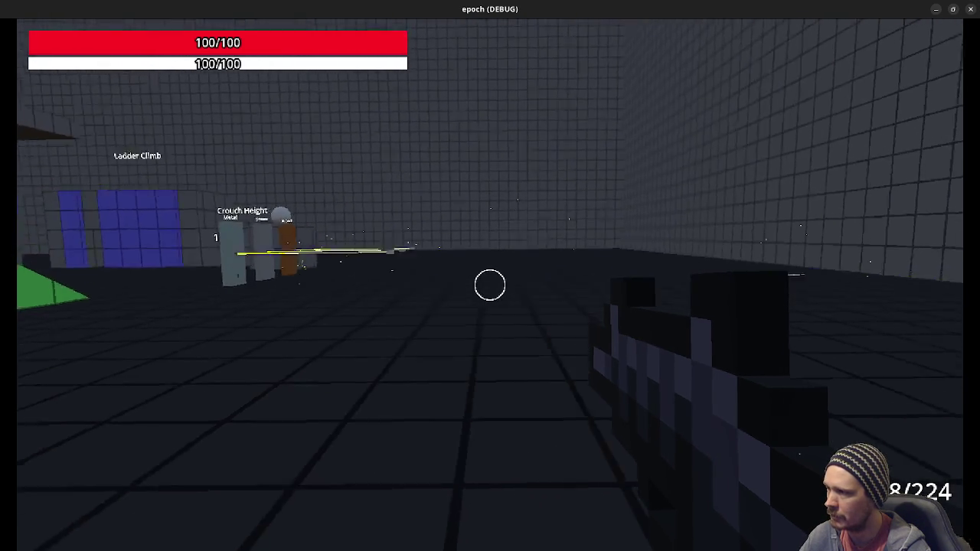
pyautogui.click(490, 285)
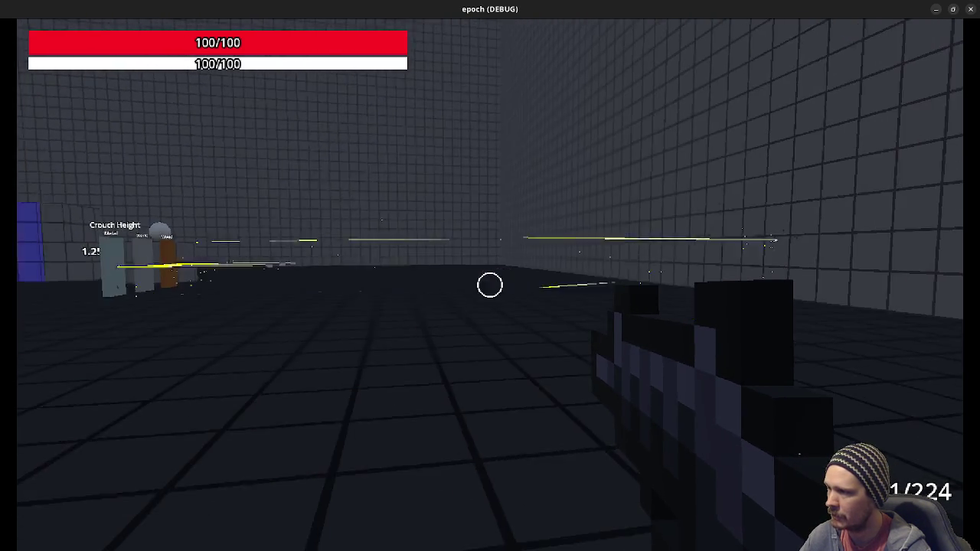
pyautogui.click(490, 285)
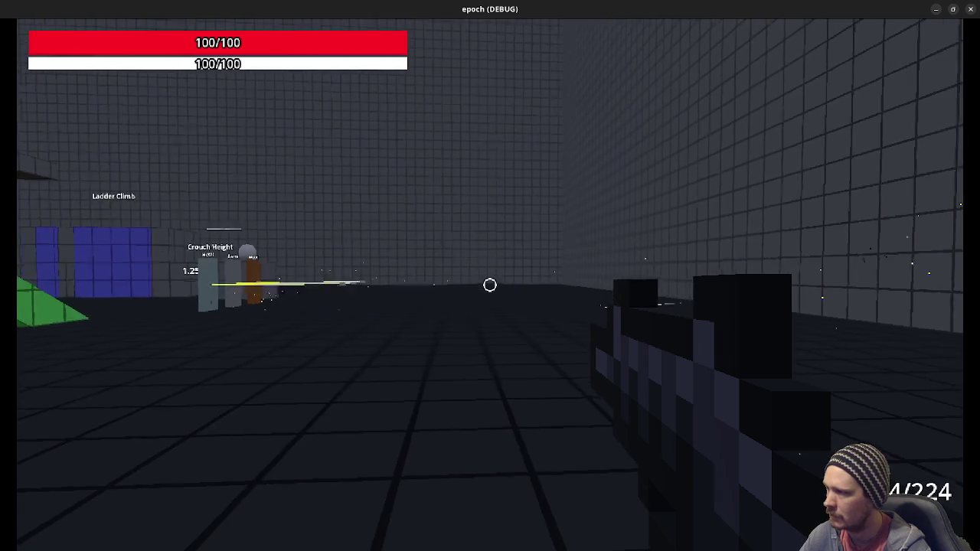
pyautogui.click(490, 284)
pyautogui.click(490, 285)
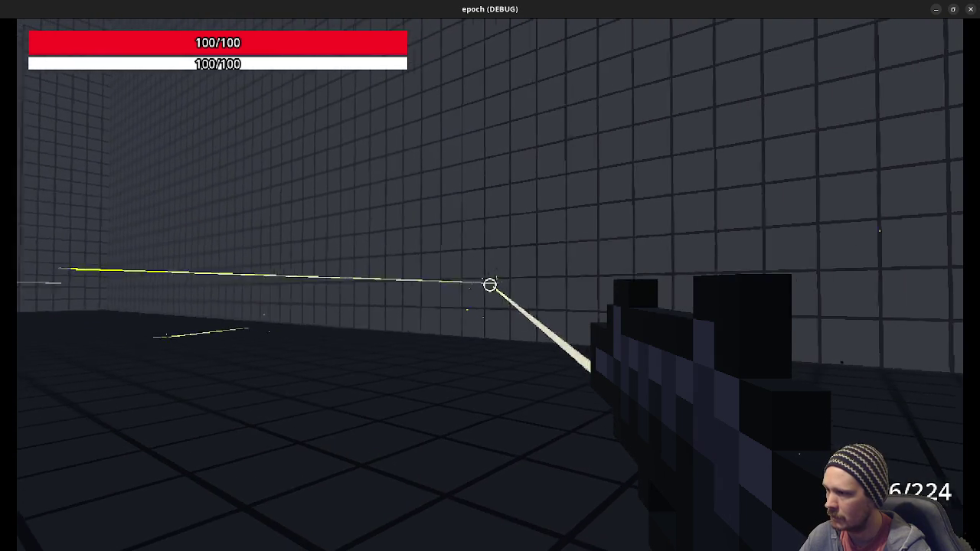
pyautogui.click(490, 285)
pyautogui.click(490, 285)
pyautogui.click(490, 285)
pyautogui.click(490, 285)
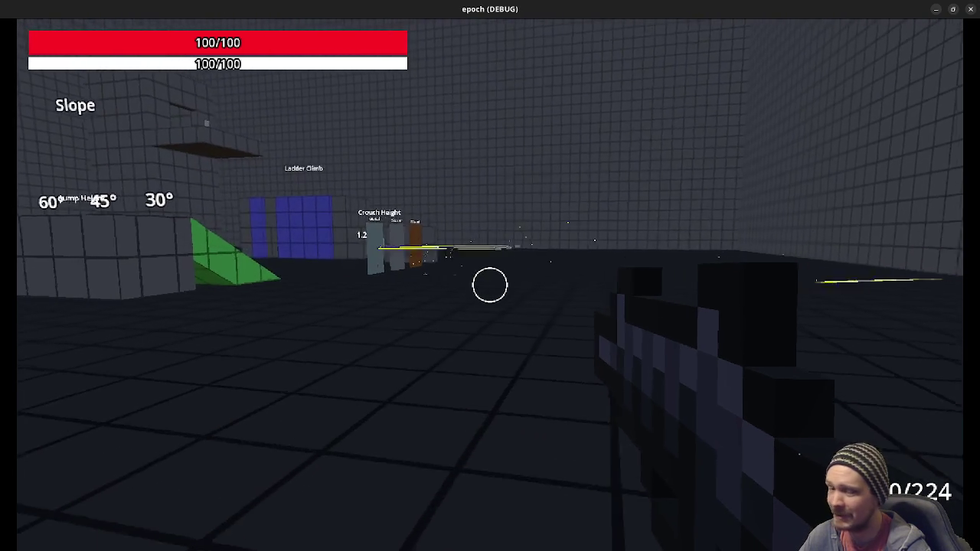
# Jump, sprint with Shift+W toward the pillars, and shoot the Metal pillar and ramps
pyautogui.press('space')
pyautogui.hotkey('shift', 'w')
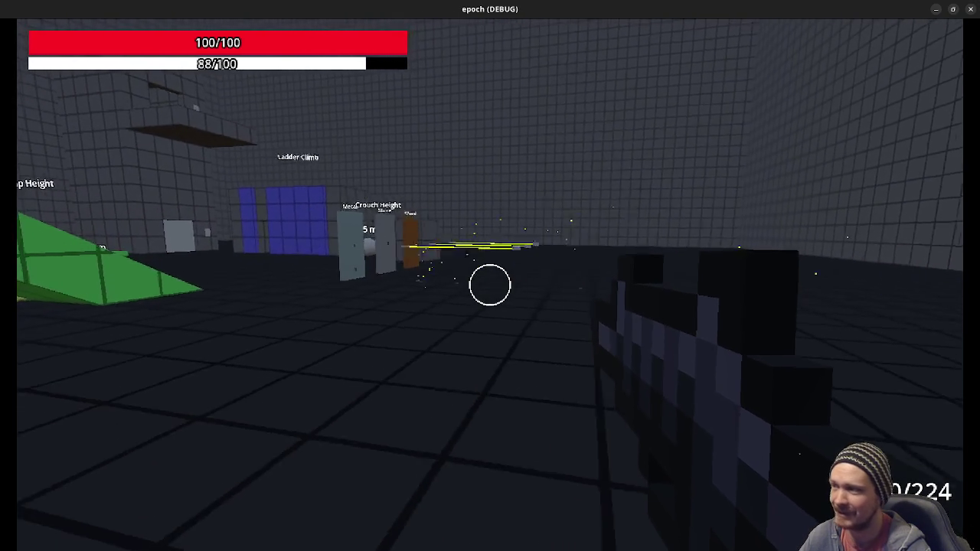
pyautogui.click(490, 285)
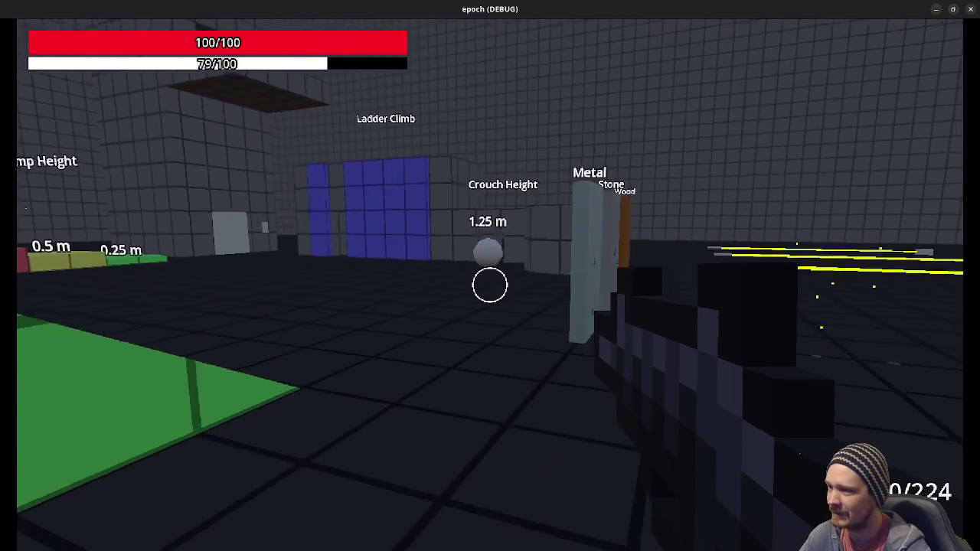
pyautogui.click(490, 285)
pyautogui.click(490, 285)
pyautogui.click(490, 285)
pyautogui.click(490, 284)
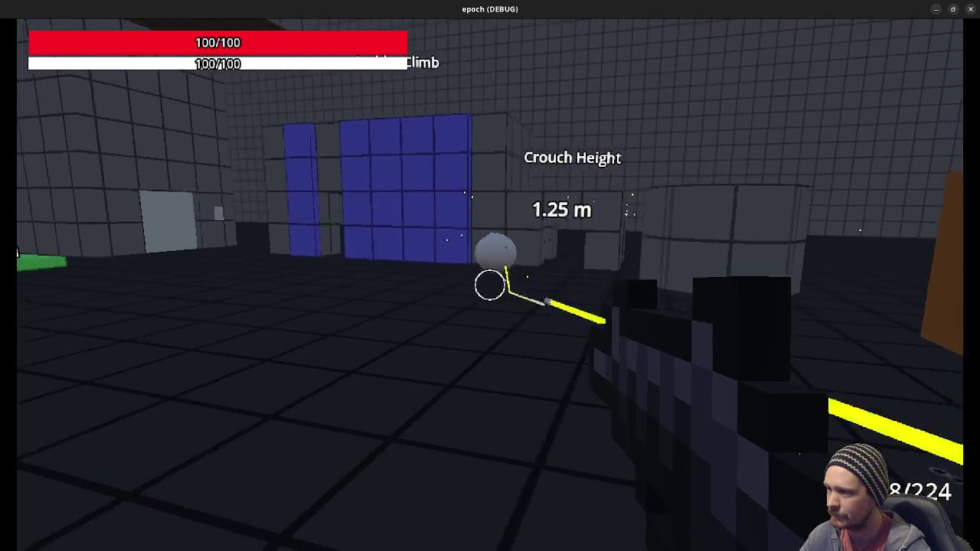
pyautogui.click(490, 284)
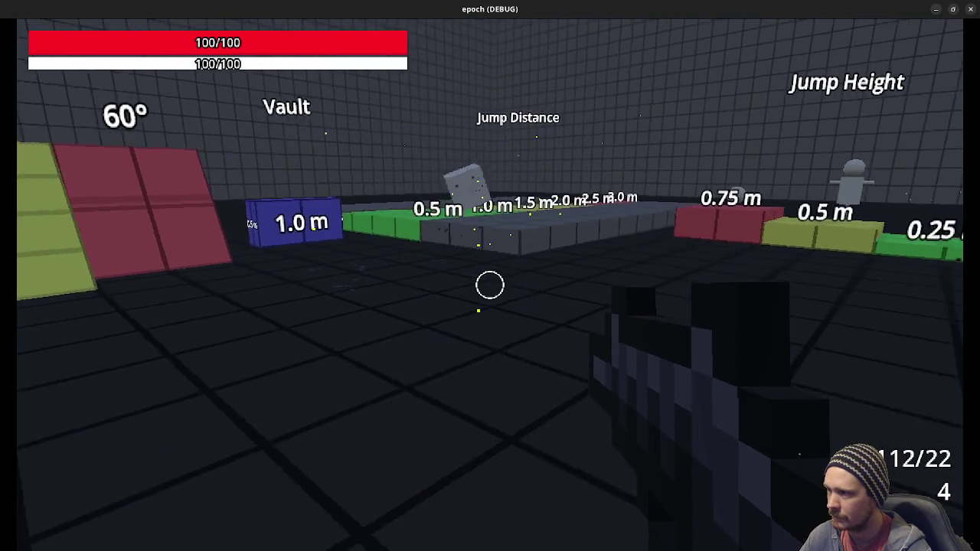
# Walk and jump along the Jump Distance platforms toward the pillars, then stop the game
pyautogui.press('w')
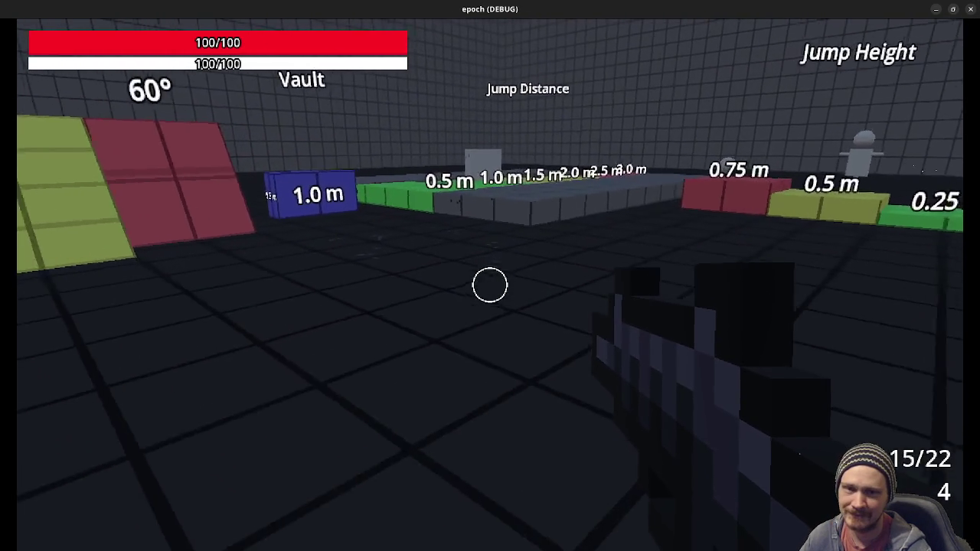
pyautogui.press('w')
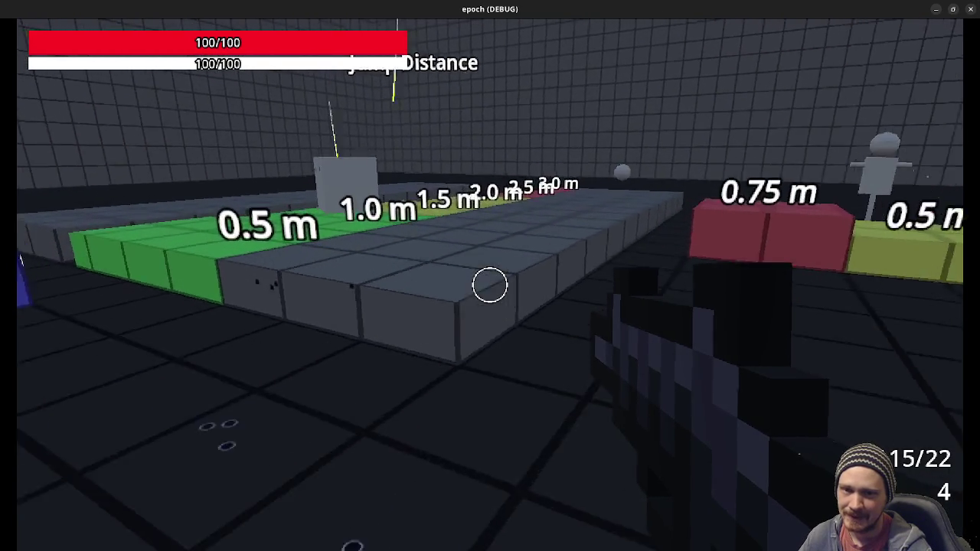
pyautogui.press('space')
pyautogui.press('w')
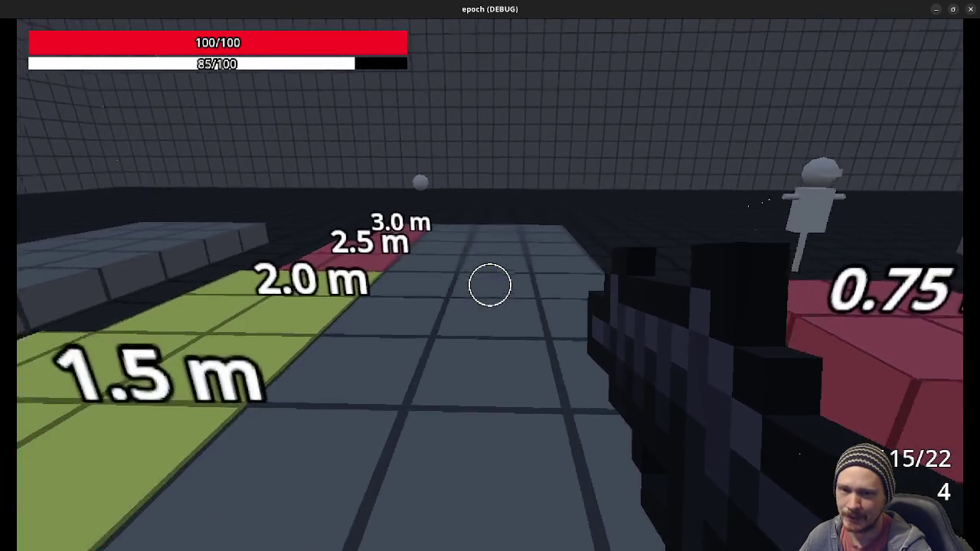
pyautogui.press('w')
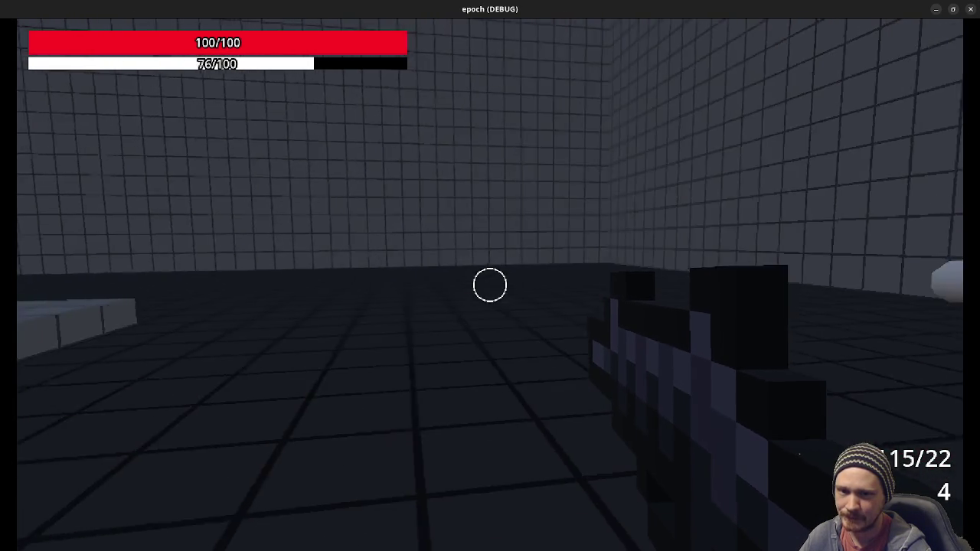
pyautogui.press('w')
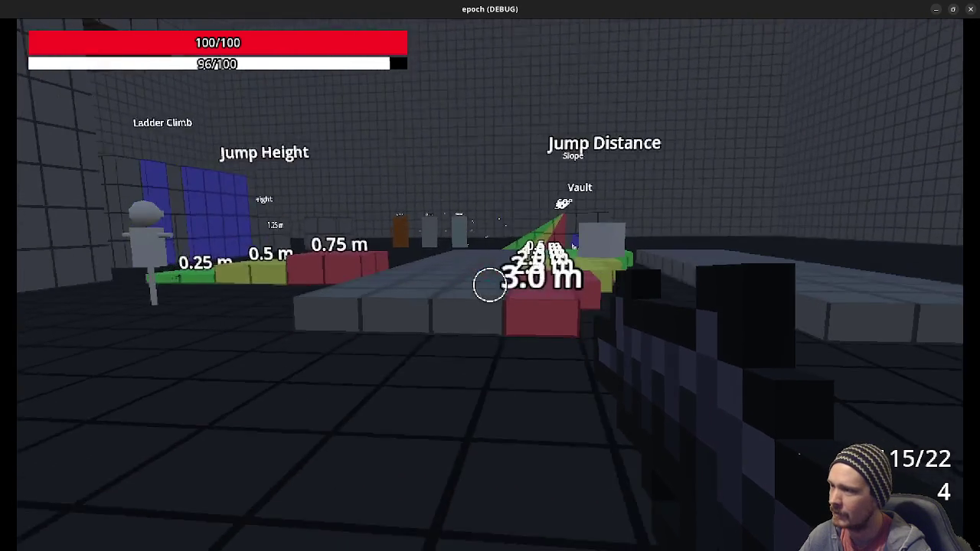
pyautogui.press('w')
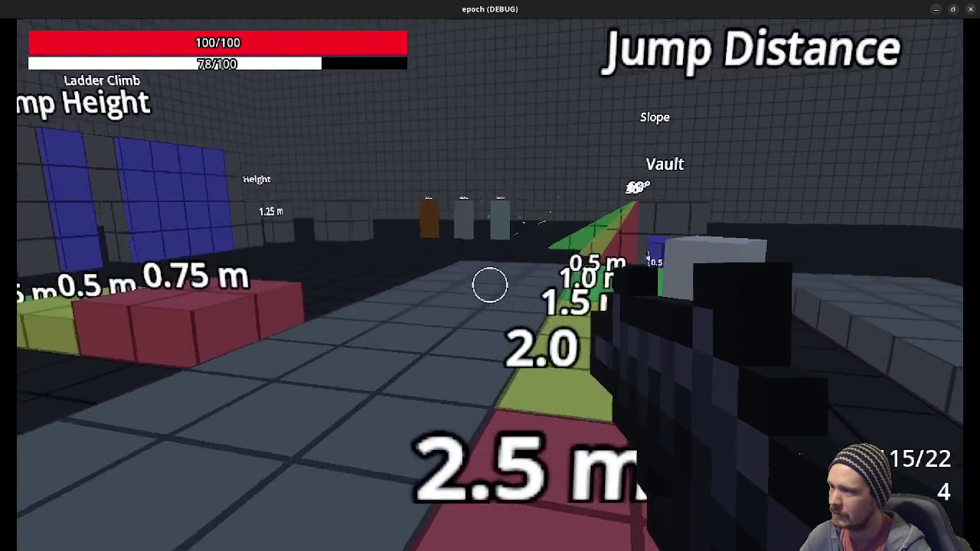
pyautogui.press('w')
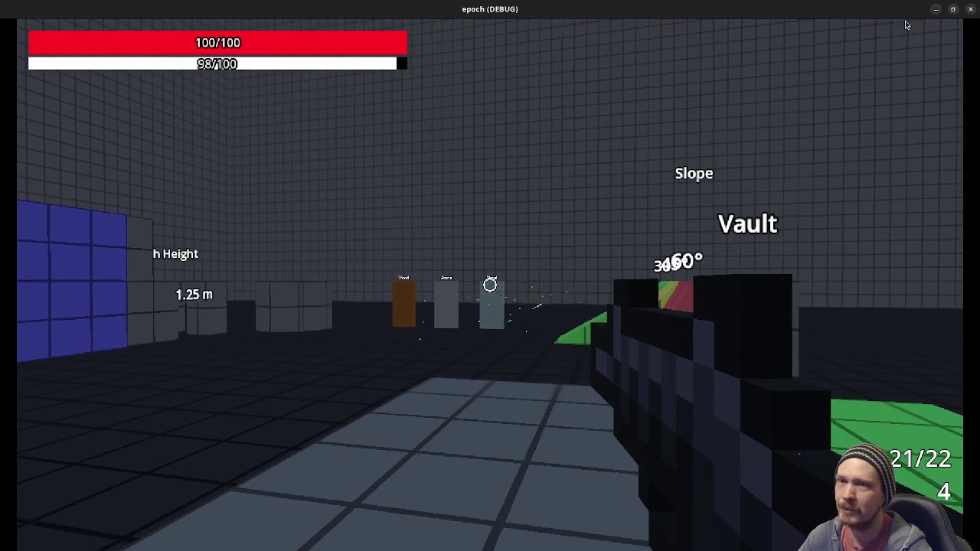
pyautogui.press('w')
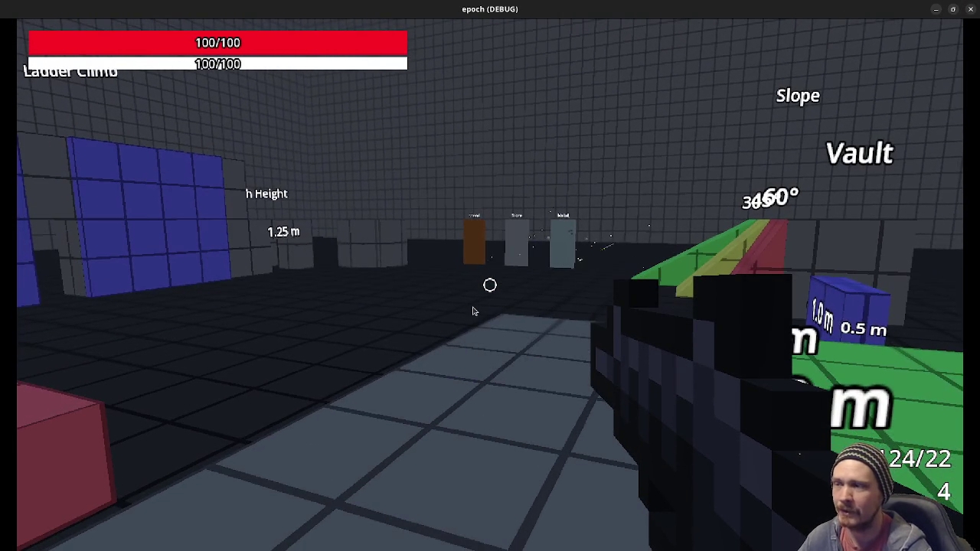
pyautogui.click(970, 10)
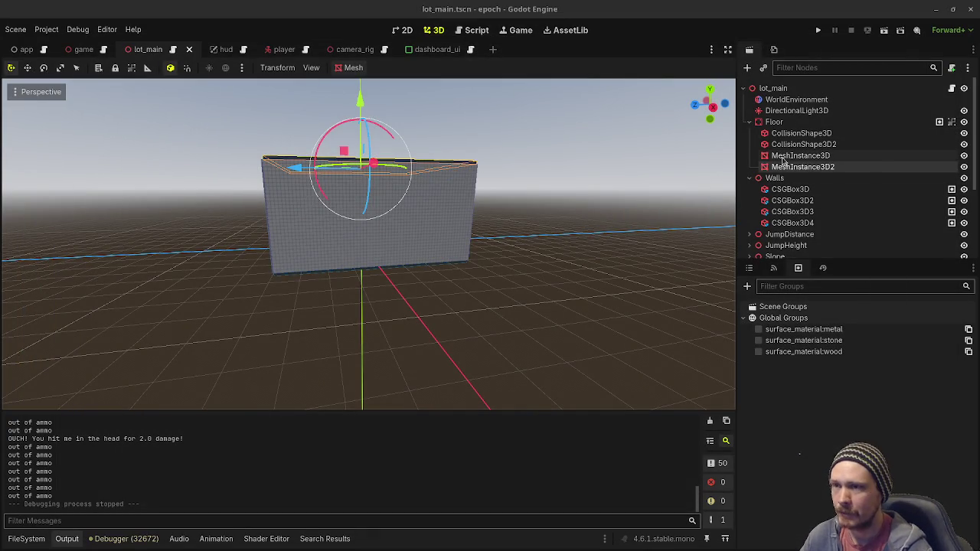
# Undo the floor mesh duplicate and both add-to-group changes, then save lot_main
pyautogui.hotkey('ctrl', 'z')
pyautogui.hotkey('ctrl', 'z')
pyautogui.hotkey('ctrl', 'z')
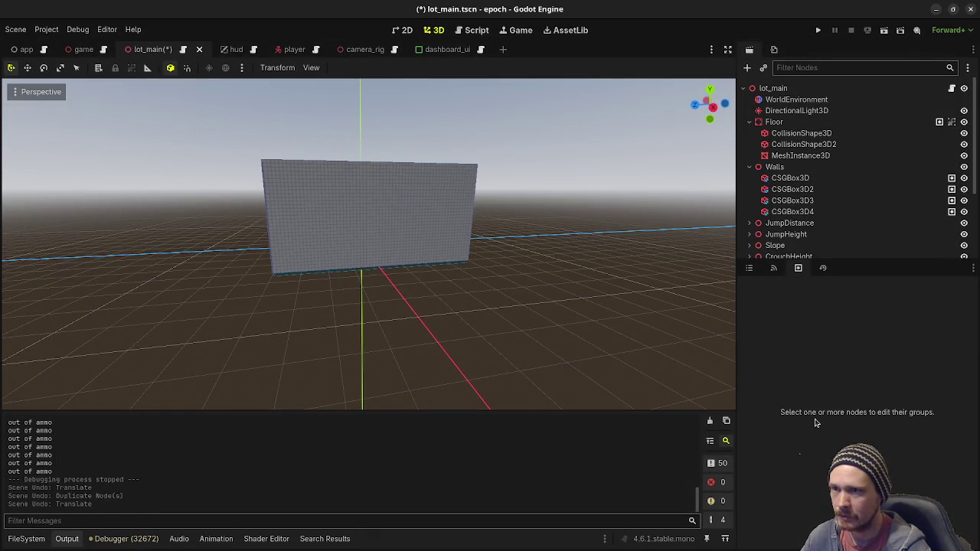
pyautogui.hotkey('ctrl', 'z')
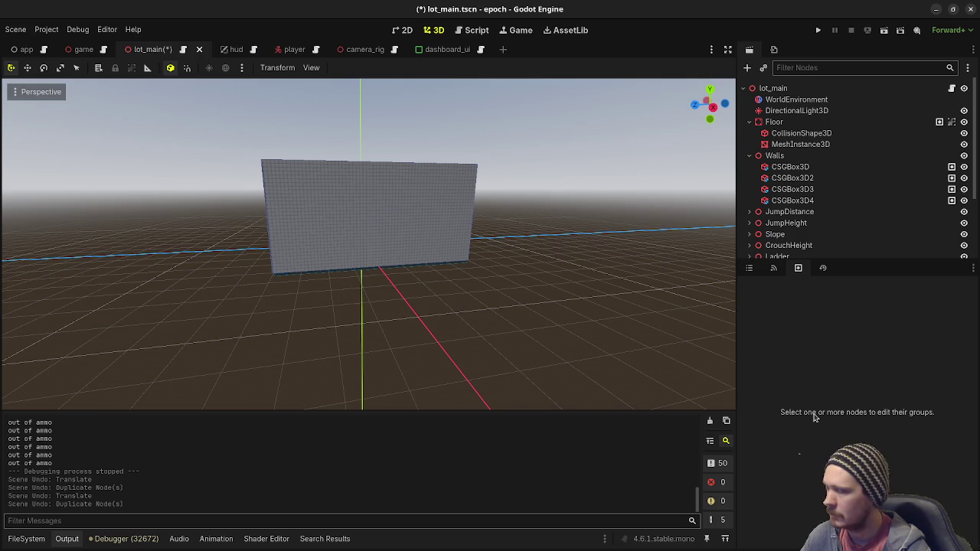
pyautogui.hotkey('ctrl', 'z')
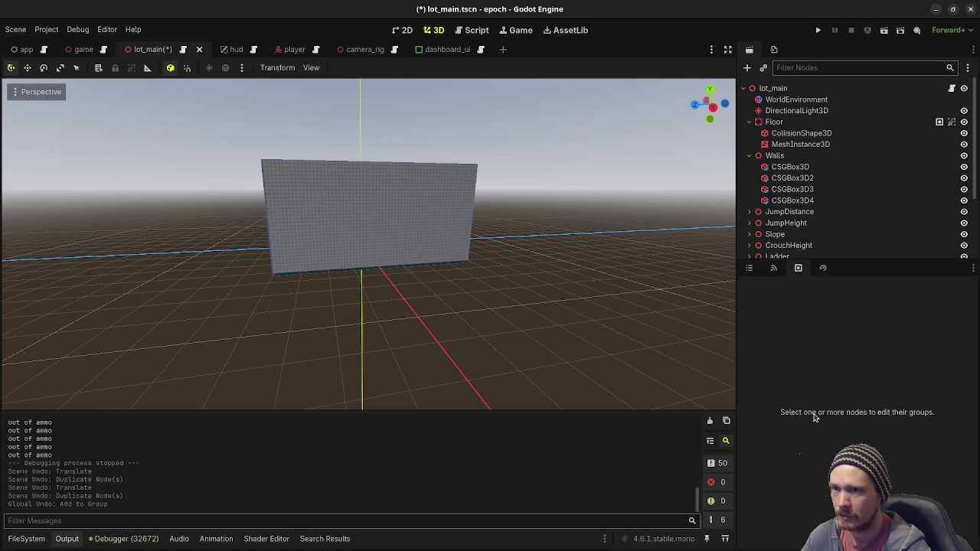
pyautogui.hotkey('ctrl', 'z')
pyautogui.hotkey('ctrl', 's')
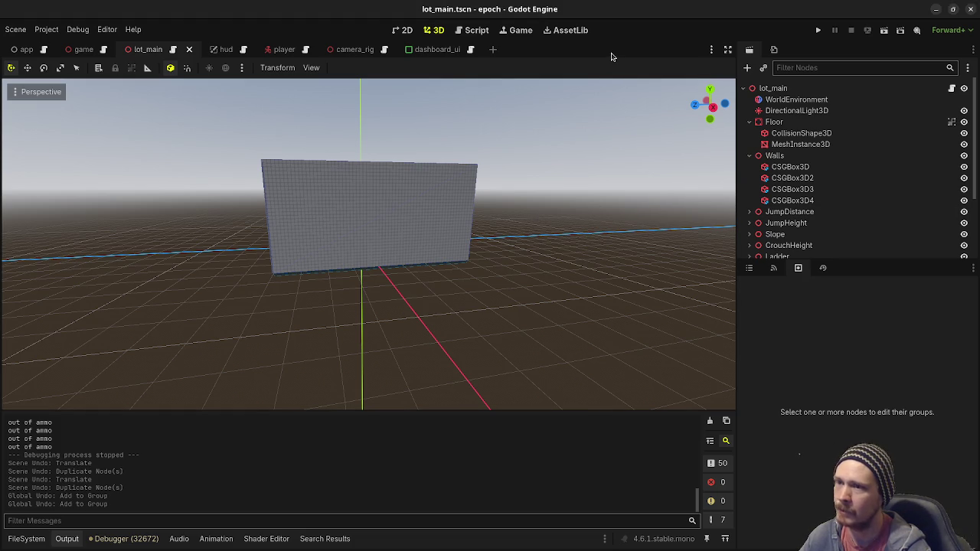
# Collapse the Walls and Floor nodes, view the whole level, and switch to VS Code's pending changes
pyautogui.click(750, 156)
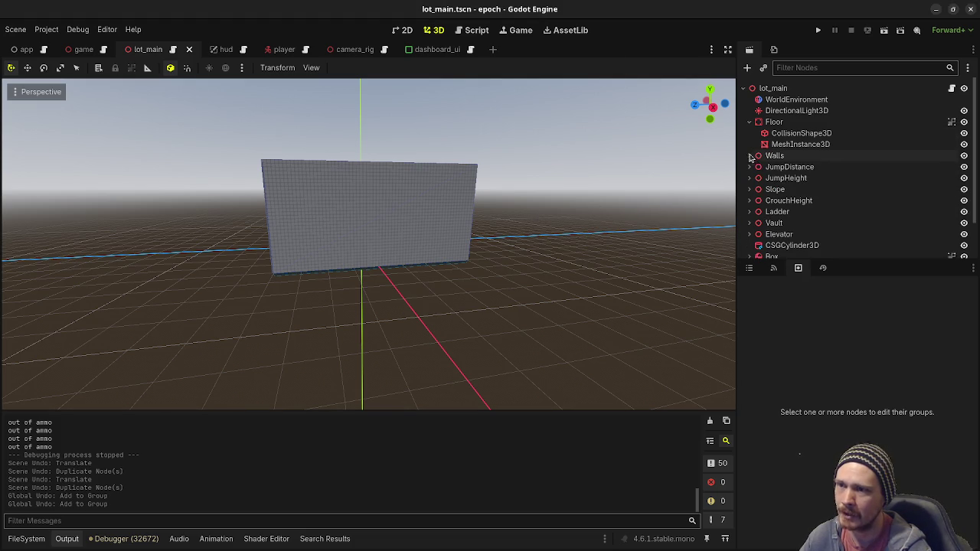
pyautogui.click(750, 122)
pyautogui.scroll(-1, 789, 219)
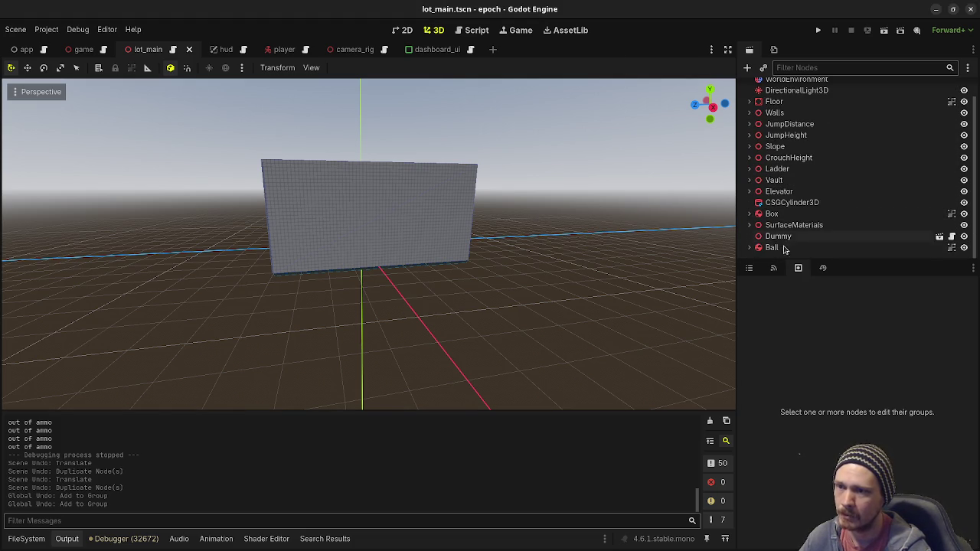
pyautogui.scroll(-5, 391, 270)
pyautogui.moveTo(391, 270)
pyautogui.mouseDown()
pyautogui.moveTo(457, 299)
pyautogui.moveTo(467, 285)
pyautogui.moveTo(520, 276)
pyautogui.mouseUp()
pyautogui.scroll(3, 422, 290)
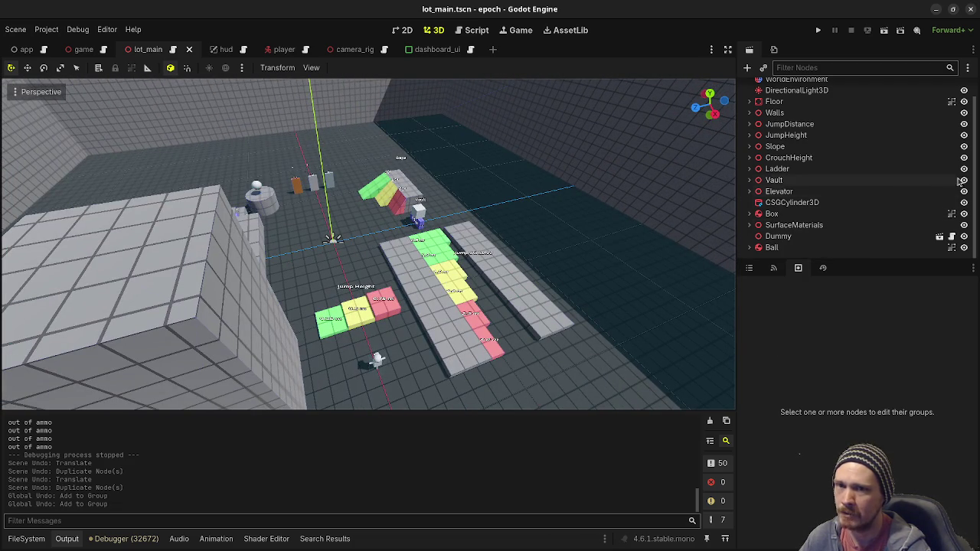
pyautogui.hotkey('alt', 'Tab')
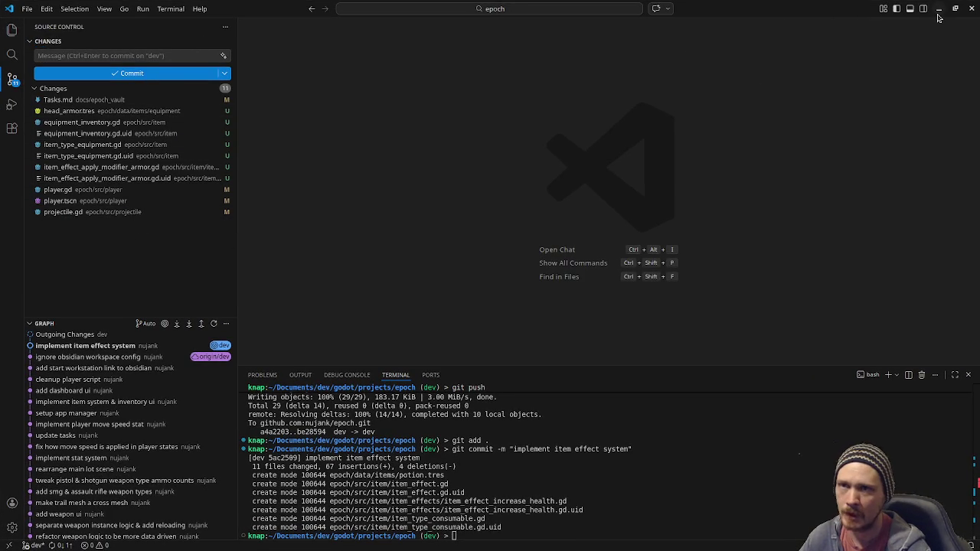
# Back in Godot's Script editor, open player.gd and then projectile.gd
pyautogui.click(935, 9)
pyautogui.click(472, 30)
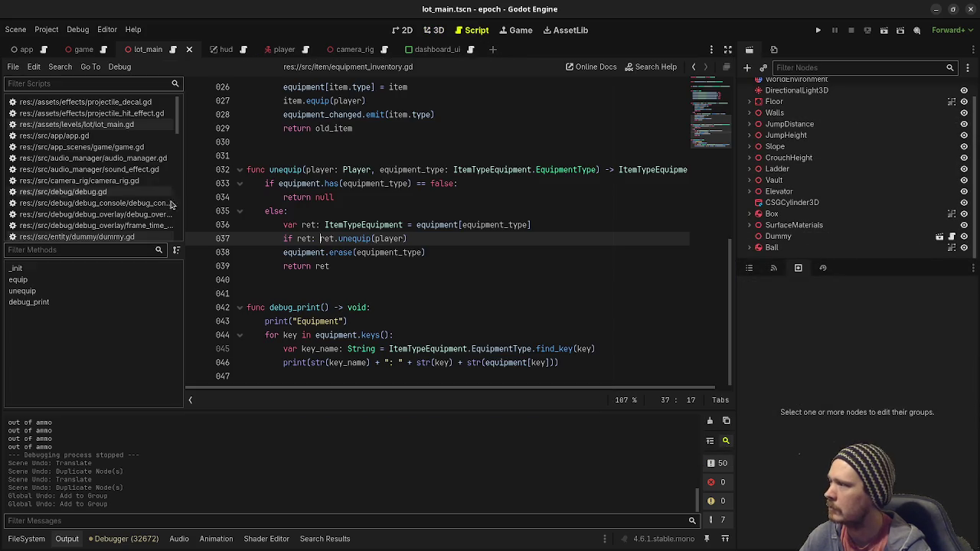
pyautogui.scroll(-4, 85, 178)
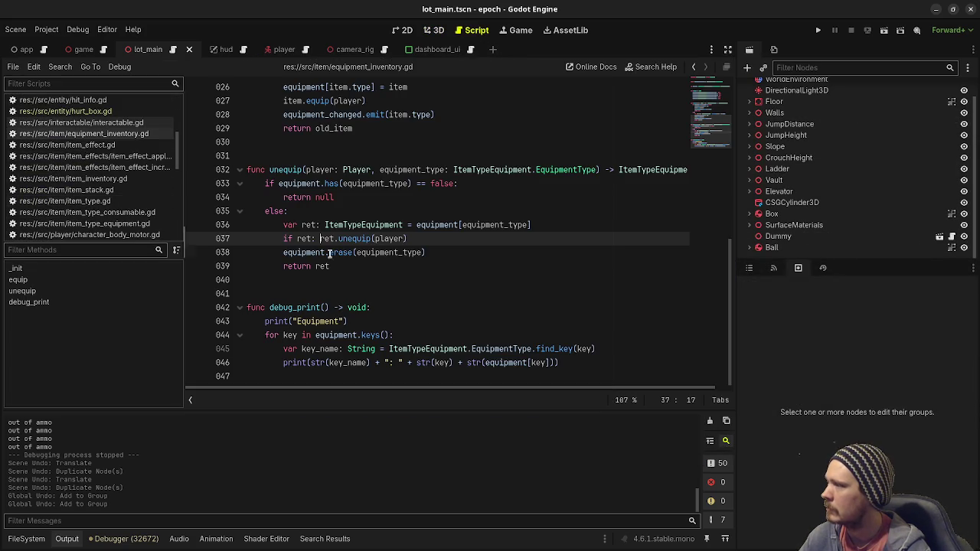
pyautogui.scroll(-4, 110, 177)
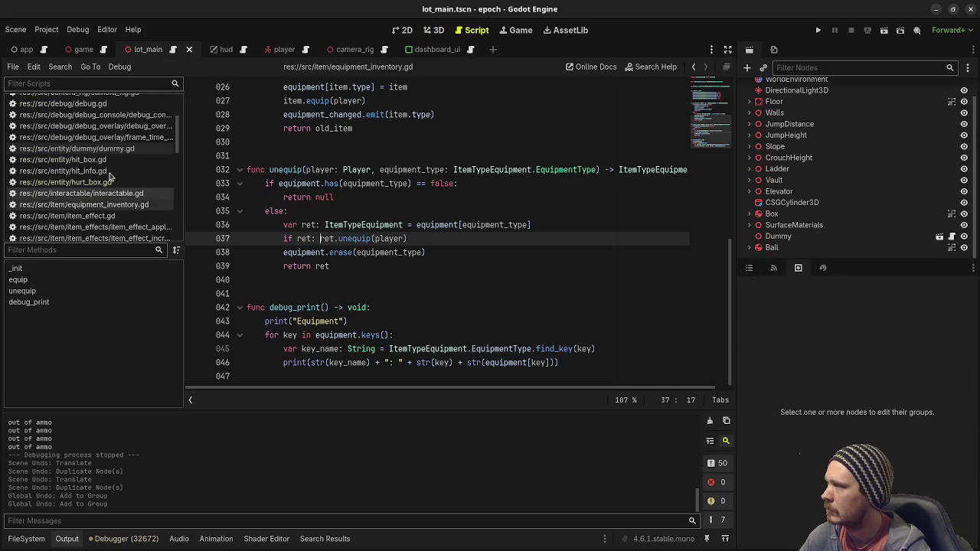
pyautogui.click(92, 157)
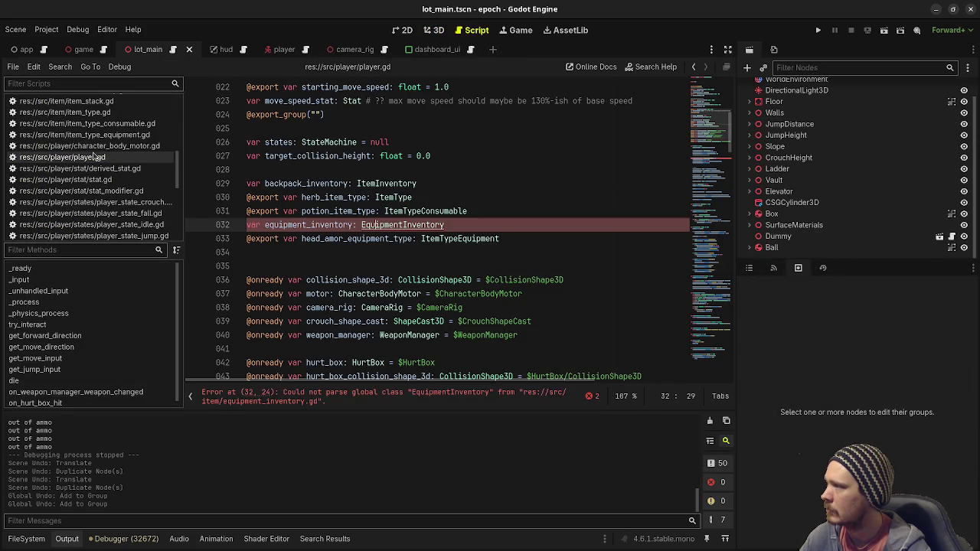
pyautogui.scroll(-3, 108, 192)
pyautogui.click(107, 197)
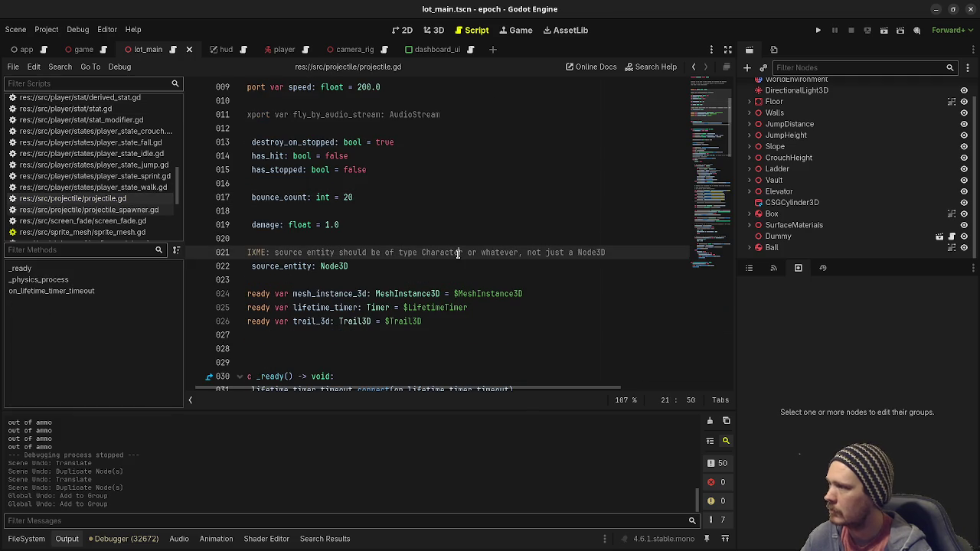
# Revert projectile.gd's bounce edit (bounce_count 2, speed ×0.7), save, and check VS Code's changes
pyautogui.scroll(-7, 458, 254)
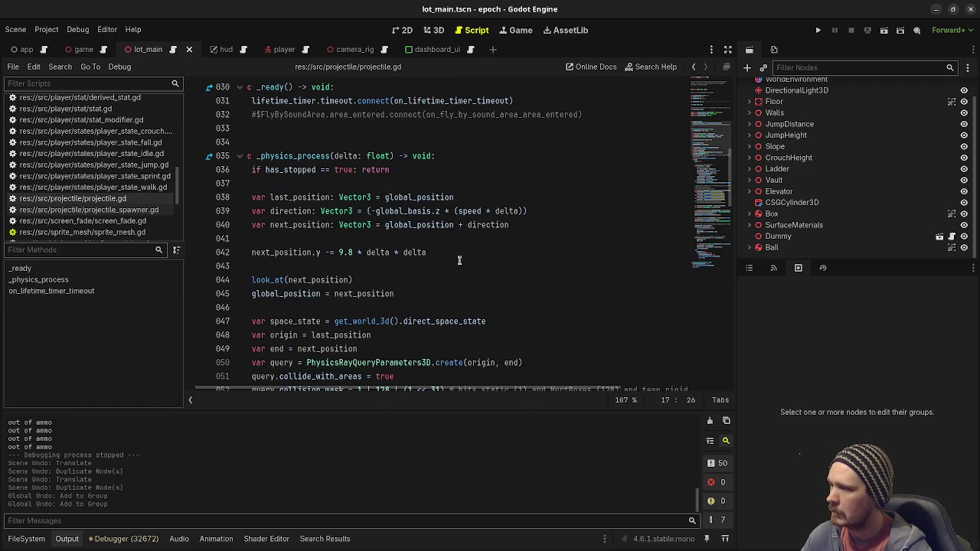
pyautogui.write('20')
pyautogui.scroll(3, 460, 261)
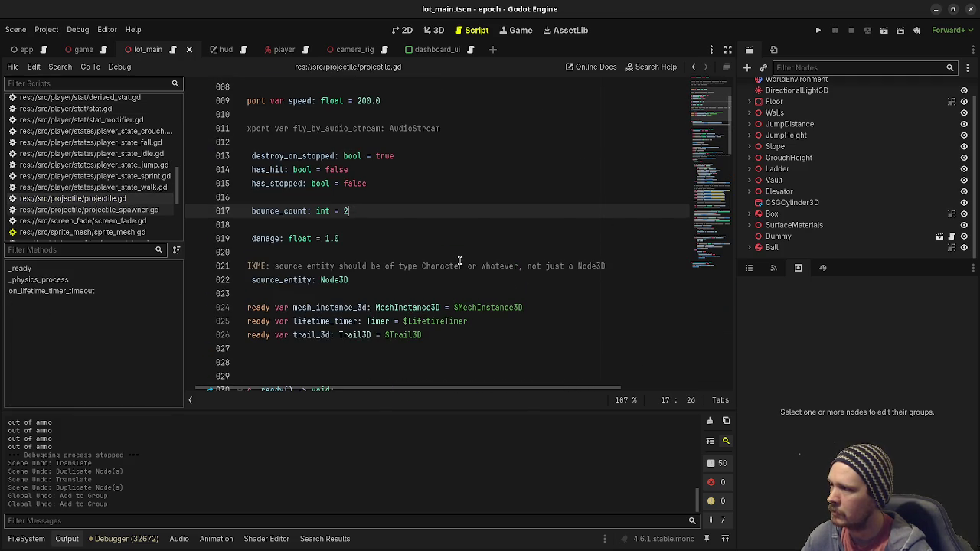
pyautogui.hotkey('ctrl', 'z')
pyautogui.hotkey('ctrl', 'z')
pyautogui.hotkey('ctrl', 's')
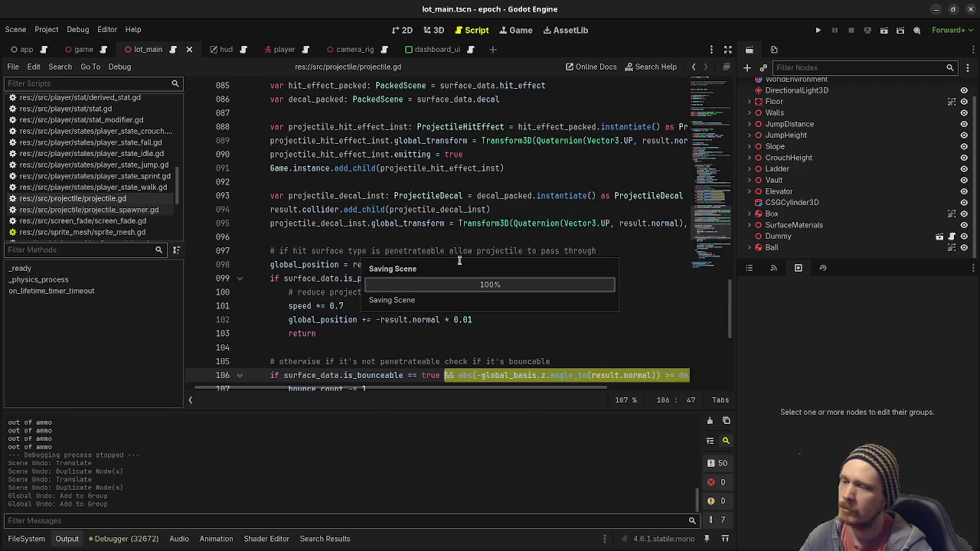
pyautogui.scroll(-3, 459, 261)
pyautogui.press('Down')
pyautogui.press('Down')
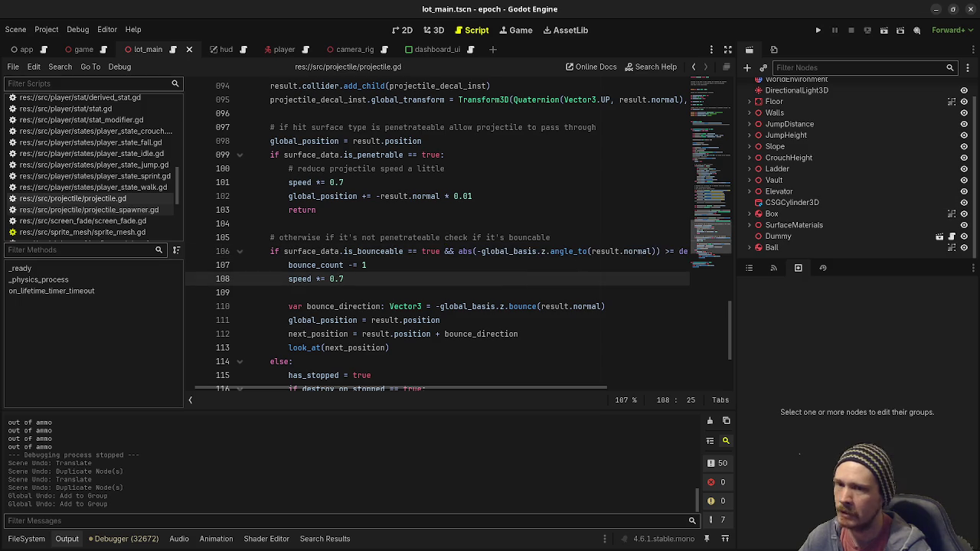
pyautogui.hotkey('alt', 'Tab')
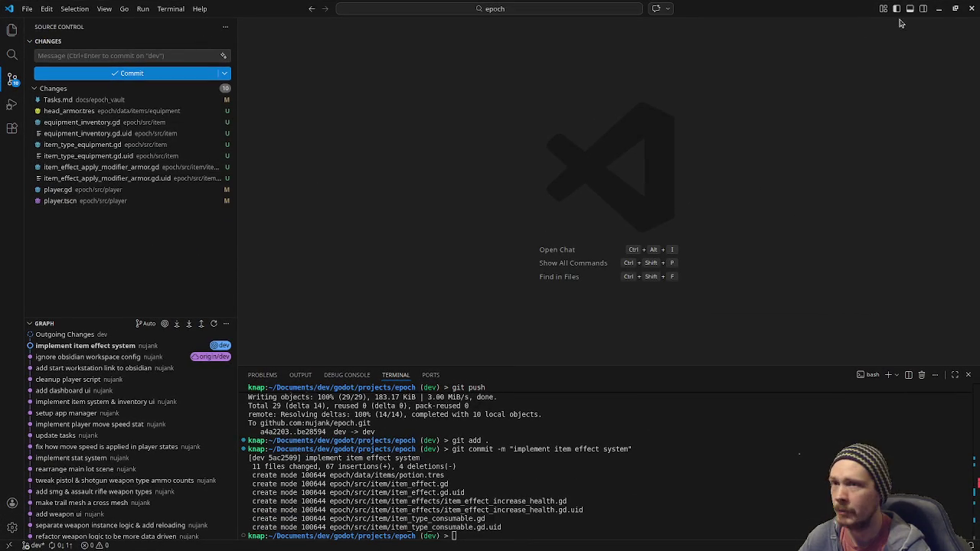
pyautogui.click(939, 10)
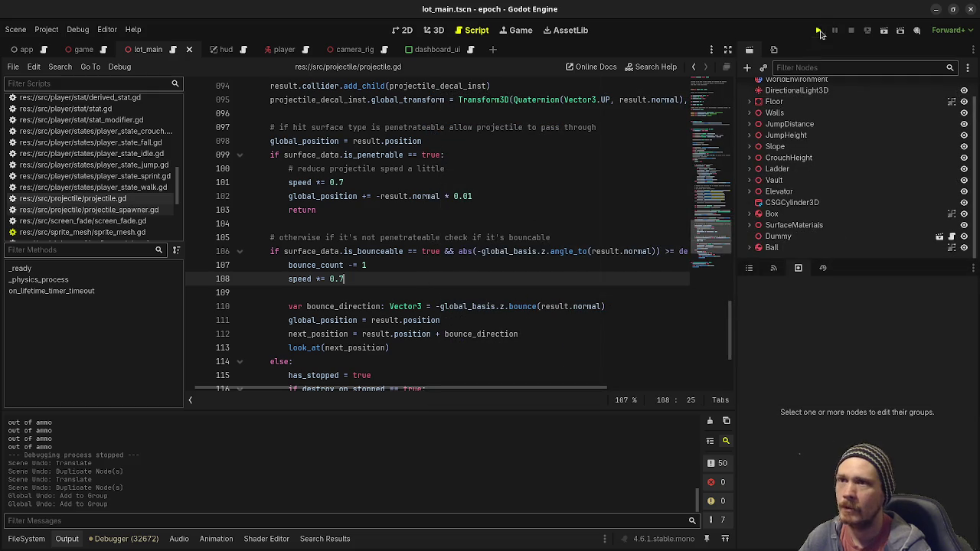
# Run the project briefly, stop it, and show the FileSystem dock listing the weapon_types resources
pyautogui.press('F5')
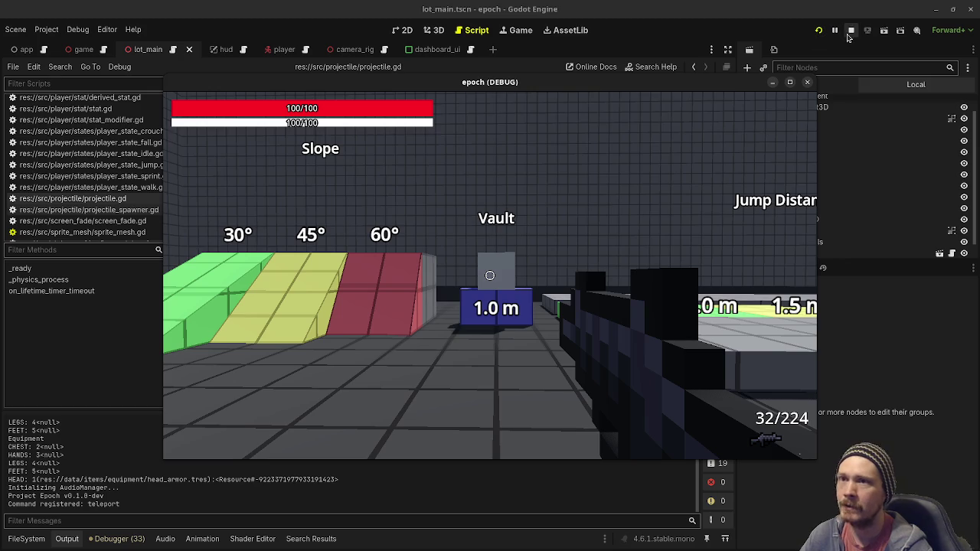
pyautogui.click(851, 30)
pyautogui.click(38, 538)
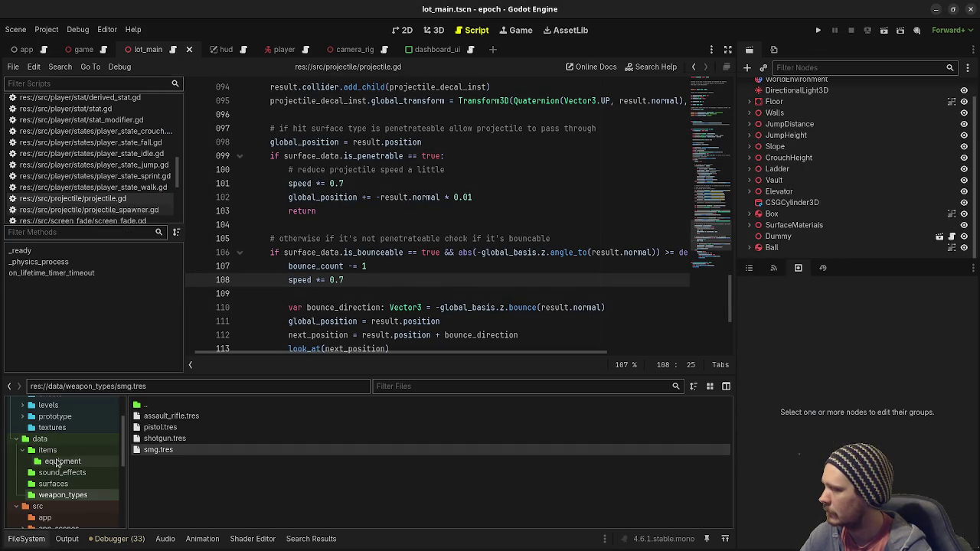
# Open item_effect_apply_modifier_armor.gd from the item/item_effects folder
pyautogui.scroll(2, 56, 459)
pyautogui.scroll(-10, 56, 459)
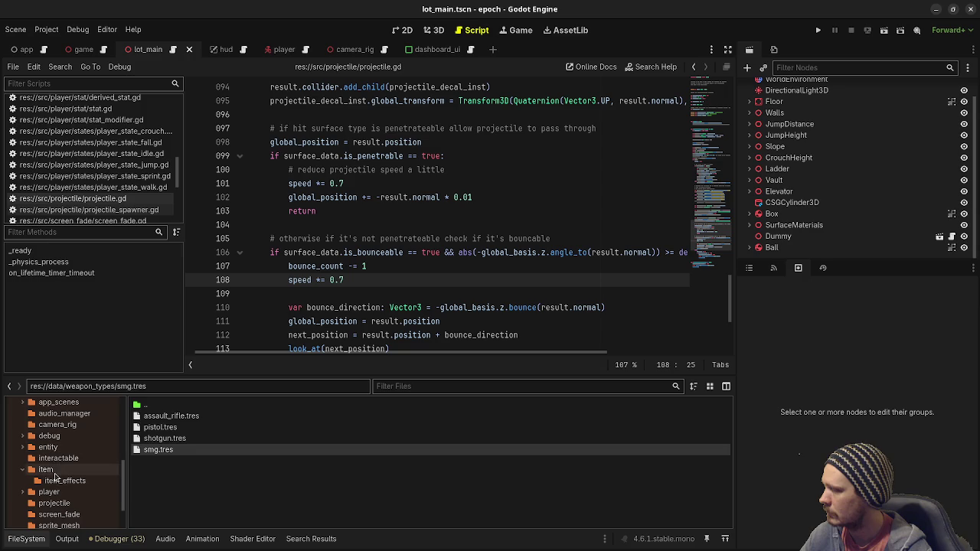
pyautogui.click(56, 471)
pyautogui.click(61, 481)
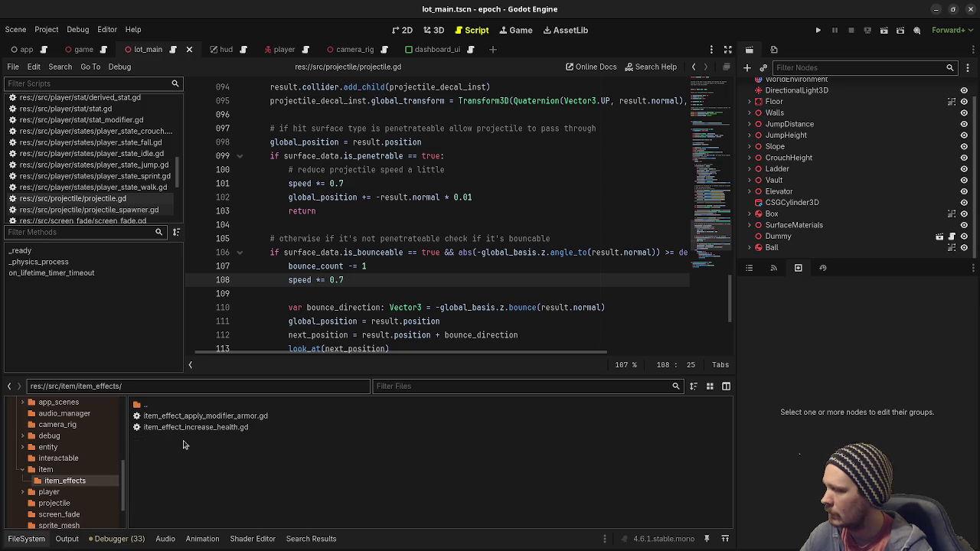
pyautogui.doubleClick(214, 418)
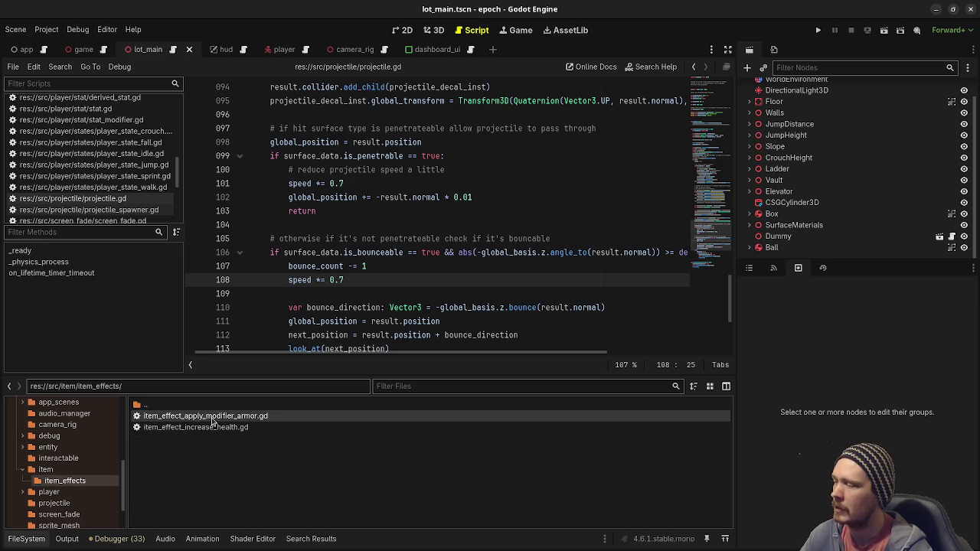
# Uncomment lines 9–12 and replace armor_stat with move_speed_stat
pyautogui.moveTo(440, 238); pyautogui.dragTo(259, 199)
pyautogui.hotkey('ctrl', 'k')
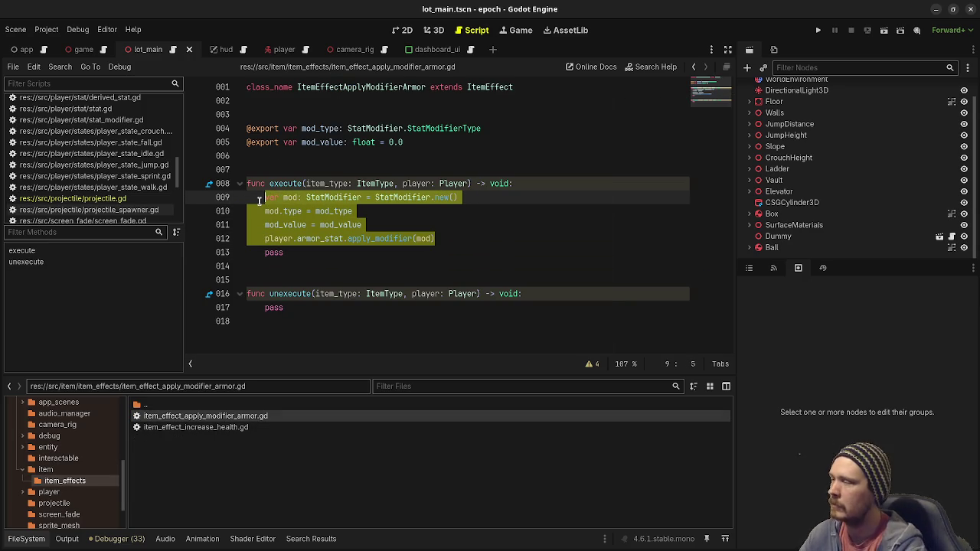
pyautogui.click(331, 214)
pyautogui.doubleClick(323, 239)
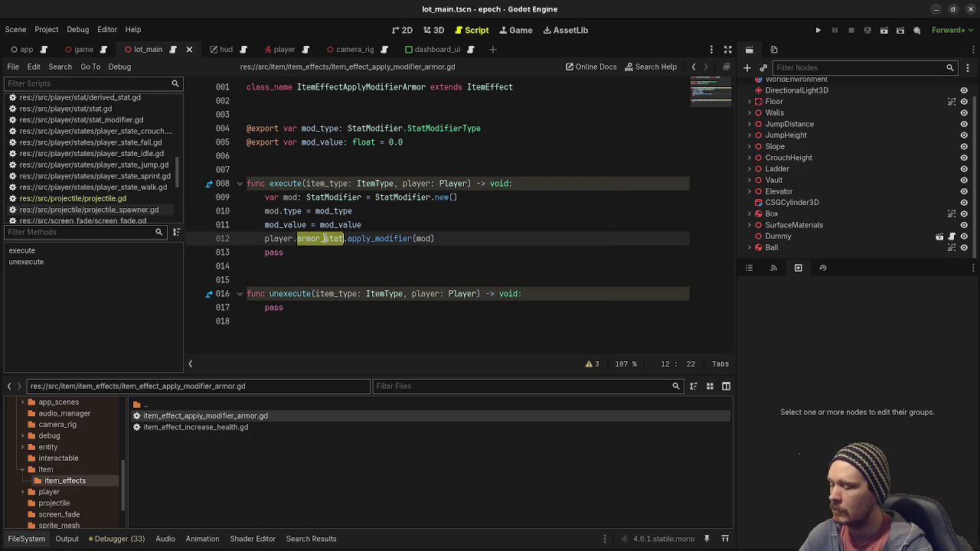
pyautogui.write('move')
pyautogui.press('Return')
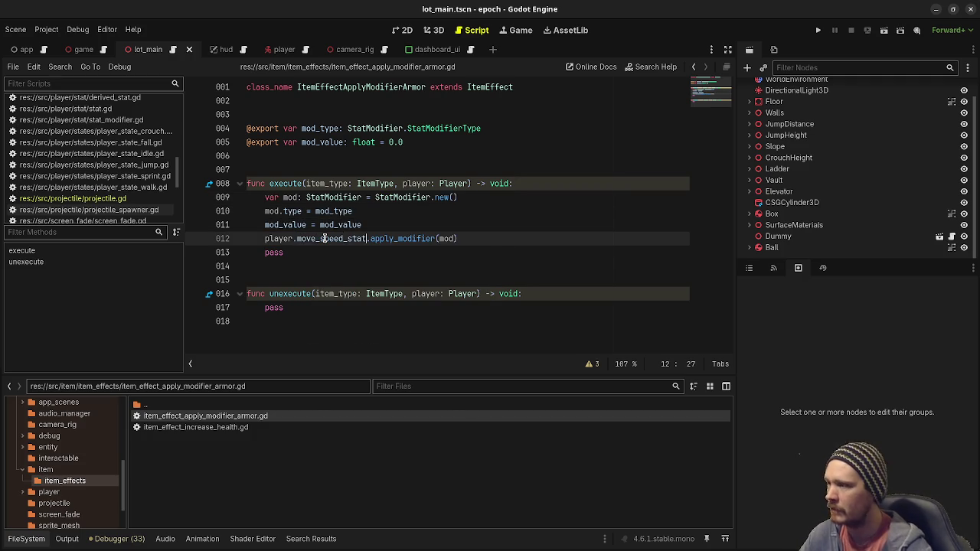
pyautogui.moveTo(458, 238); pyautogui.dragTo(263, 239)
# Add a 'var mod: StatModifier' member, save, and assign mod instead of a local declaration
pyautogui.click(418, 151)
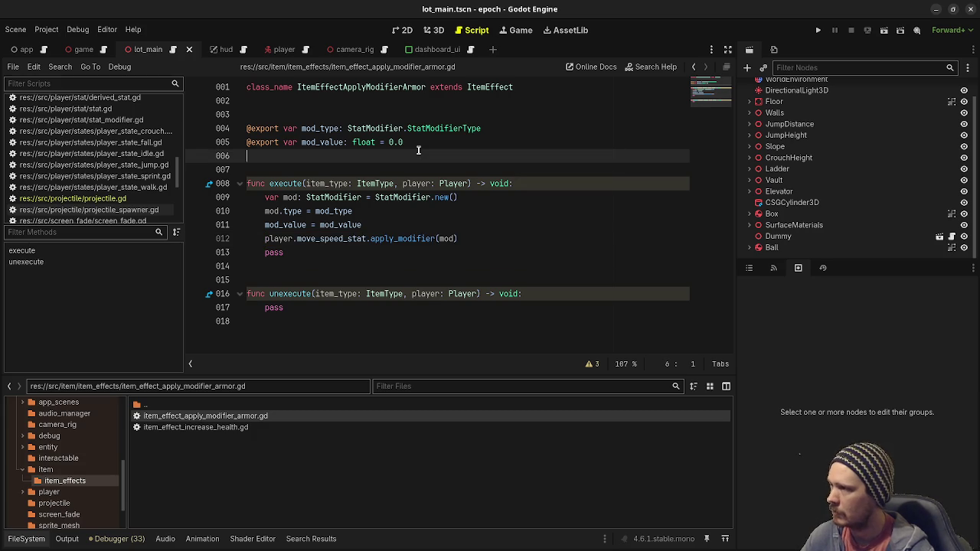
pyautogui.write('var mod: ')
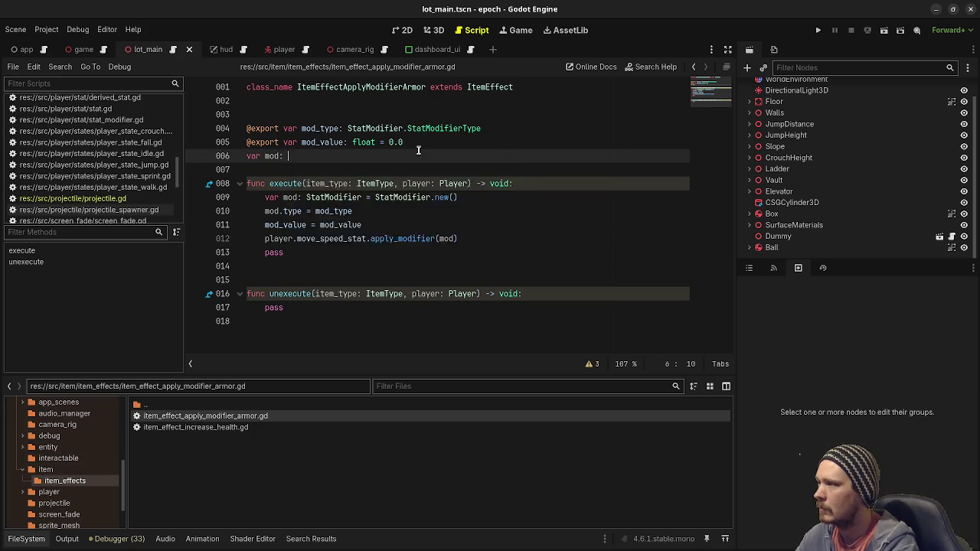
pyautogui.write('StatM')
pyautogui.press('Return')
pyautogui.press('Return')
pyautogui.hotkey('ctrl', 's')
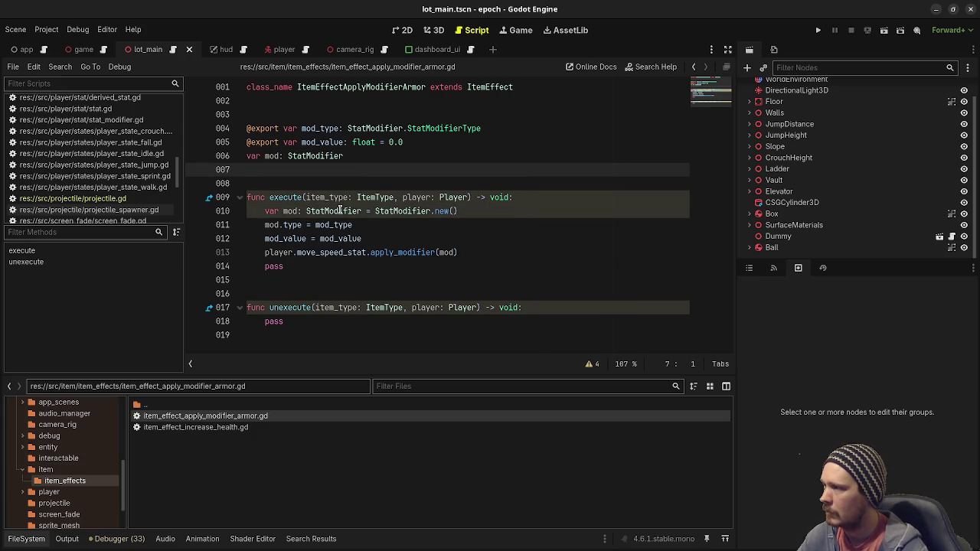
pyautogui.moveTo(357, 212); pyautogui.dragTo(265, 211)
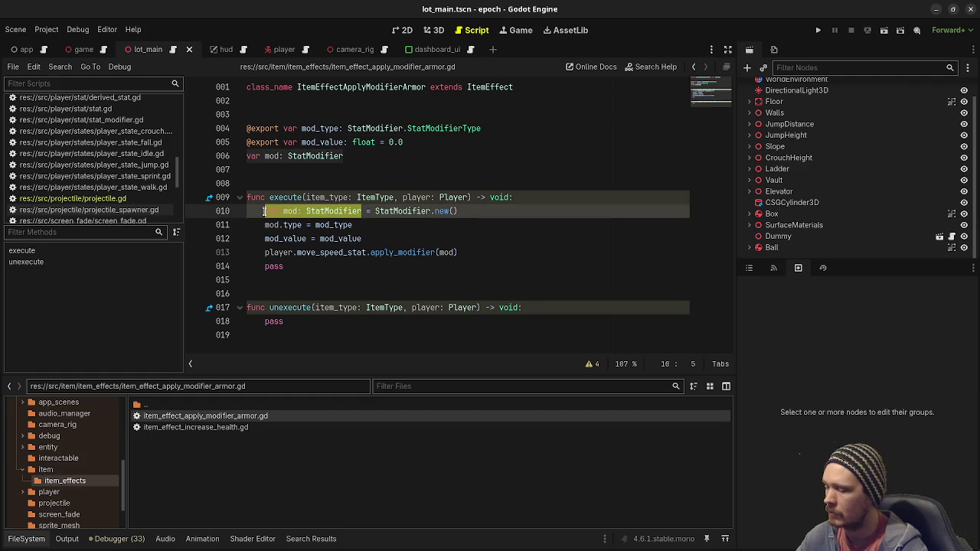
pyautogui.press('BackSpace')
pyautogui.write('mod')
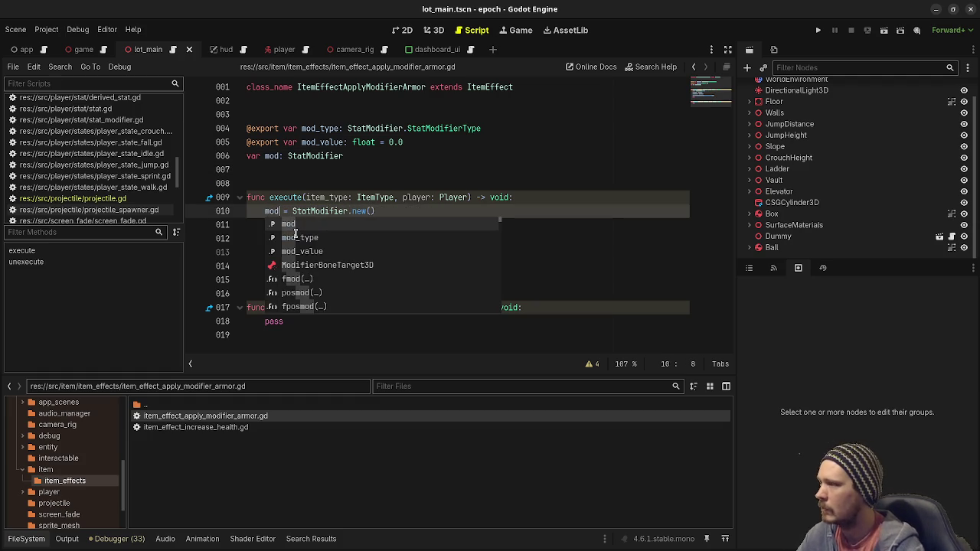
pyautogui.click(435, 197)
# Replace pass in unexecute with move_speed_stat.remove_modifier(mod) and save
pyautogui.moveTo(467, 252); pyautogui.dragTo(266, 255)
pyautogui.hotkey('ctrl', 'c')
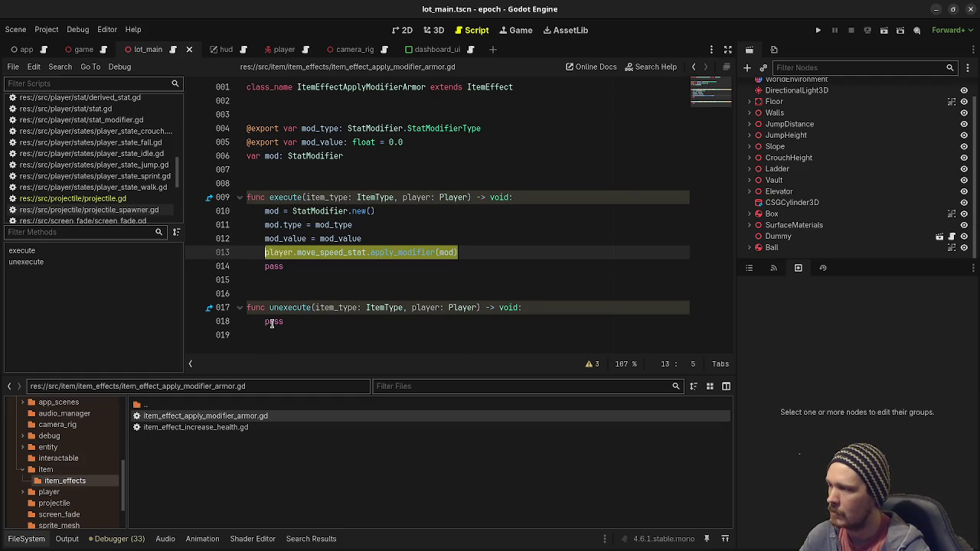
pyautogui.click(272, 322)
pyautogui.click(521, 257)
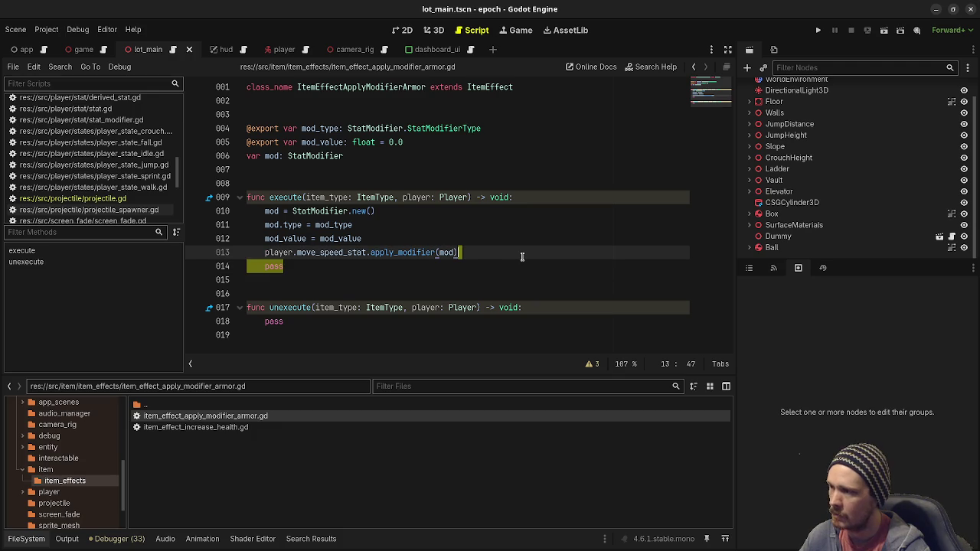
pyautogui.hotkey('shift', 'Down')
pyautogui.press('Delete')
pyautogui.doubleClick(276, 308)
pyautogui.hotkey('ctrl', 'v')
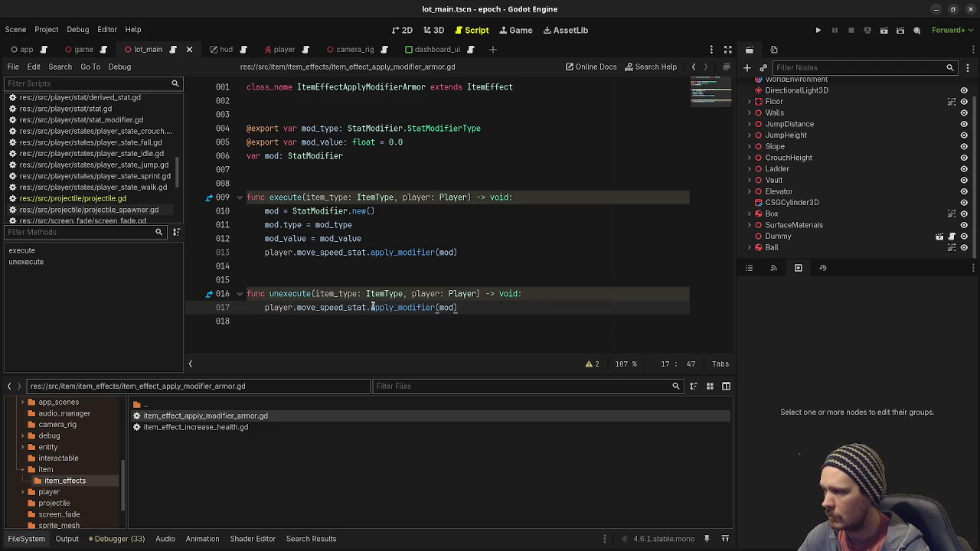
pyautogui.moveTo(371, 308); pyautogui.dragTo(391, 308)
pyautogui.write('remove')
pyautogui.hotkey('ctrl', 's')
pyautogui.click(463, 325)
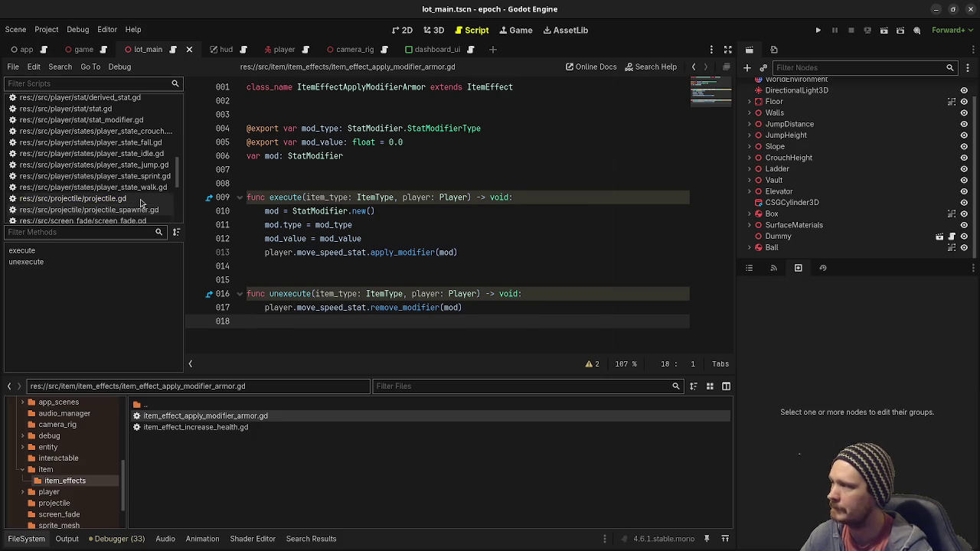
pyautogui.scroll(4, 102, 201)
pyautogui.click(102, 196)
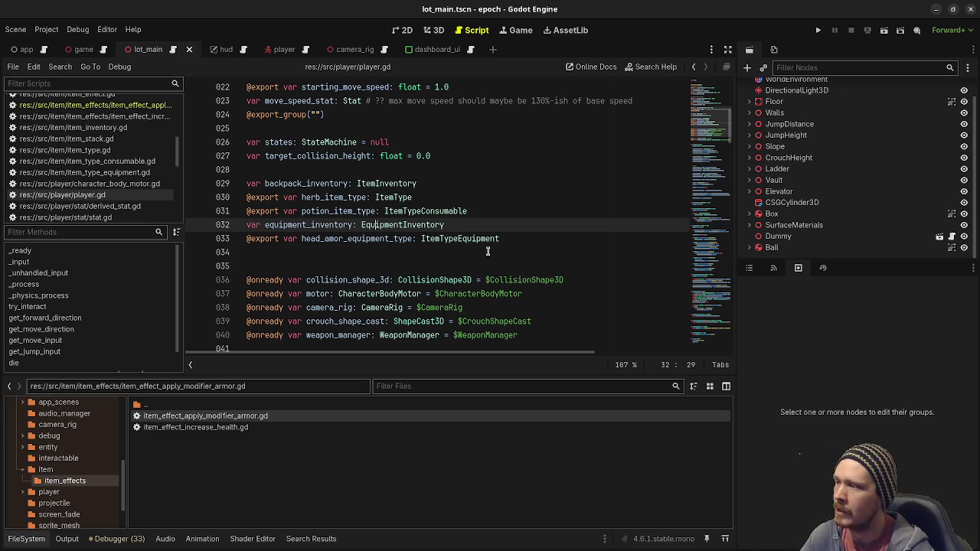
# Review player.gd, then inspect head_armor.tres in res://data/items/equipment
pyautogui.scroll(-8, 446, 282)
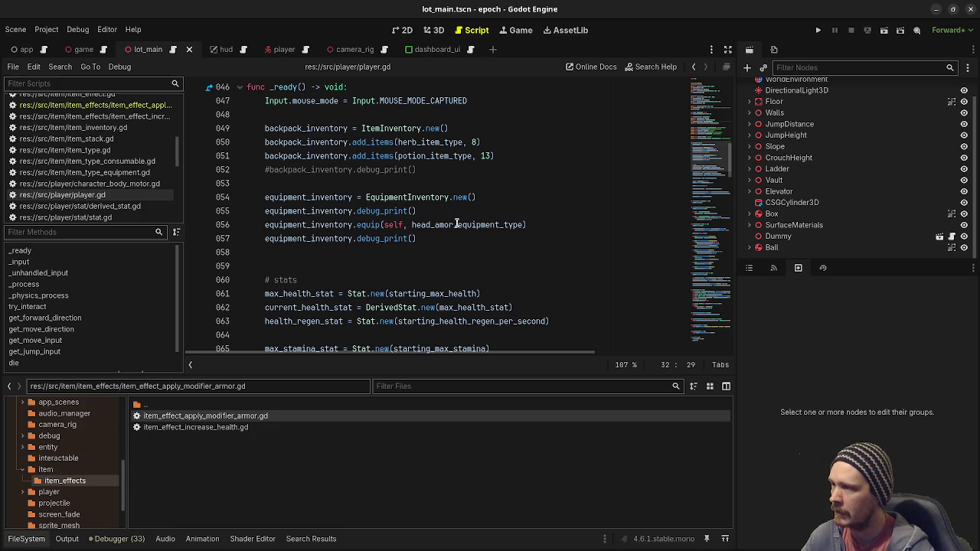
pyautogui.moveTo(487, 225)
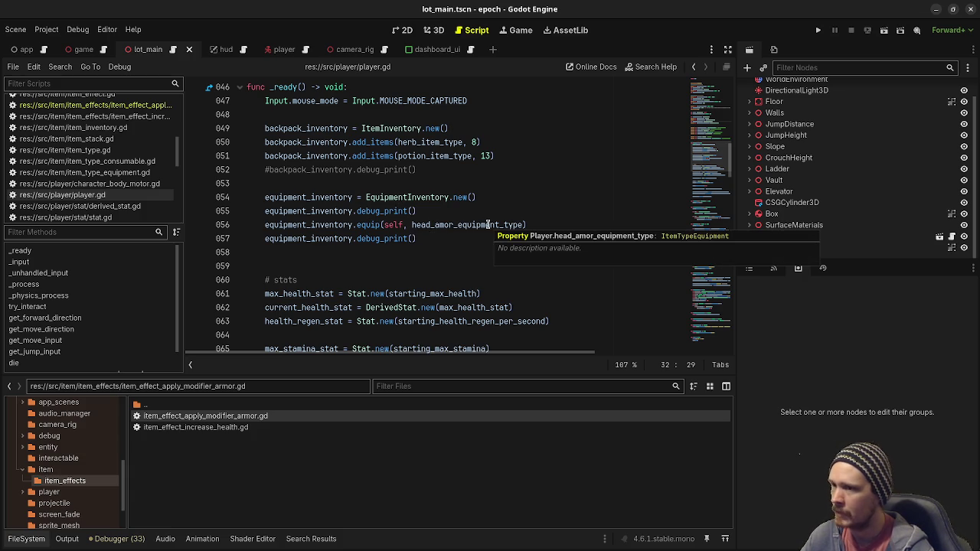
pyautogui.scroll(5, 59, 484)
pyautogui.click(58, 429)
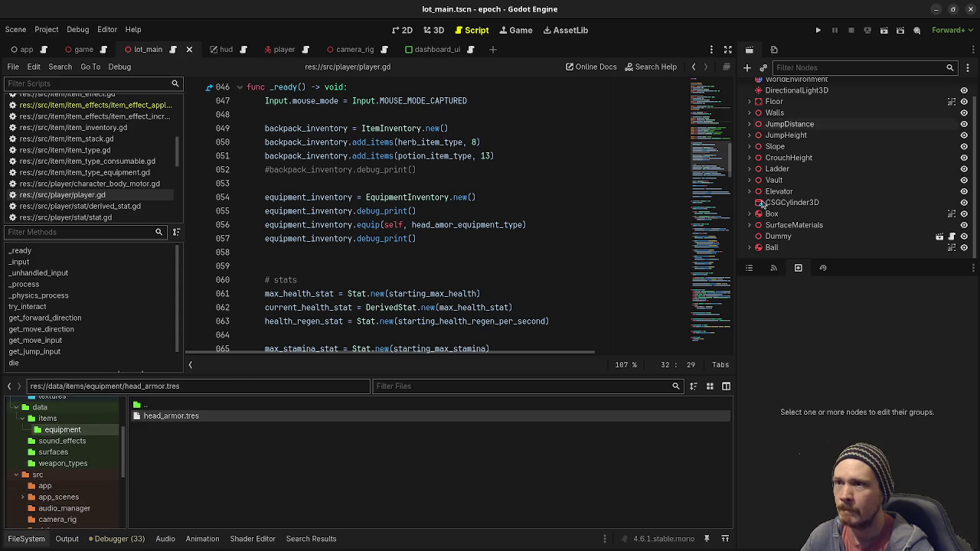
pyautogui.click(748, 268)
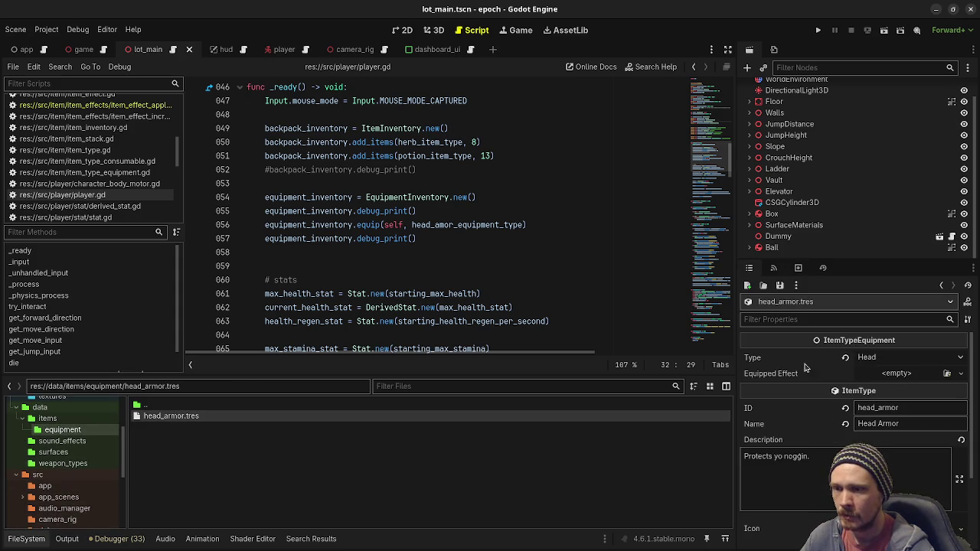
# Set head_armor.tres's Equipped Effect to a new ItemEffectApplyModifierArmor, Flat, Mod Value 1.3, and save
pyautogui.click(884, 374)
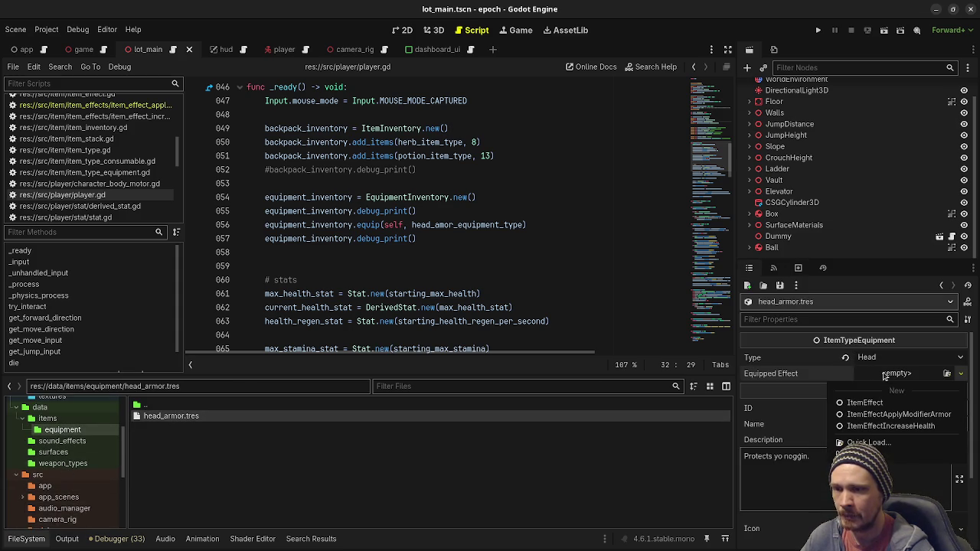
pyautogui.click(875, 417)
pyautogui.click(891, 375)
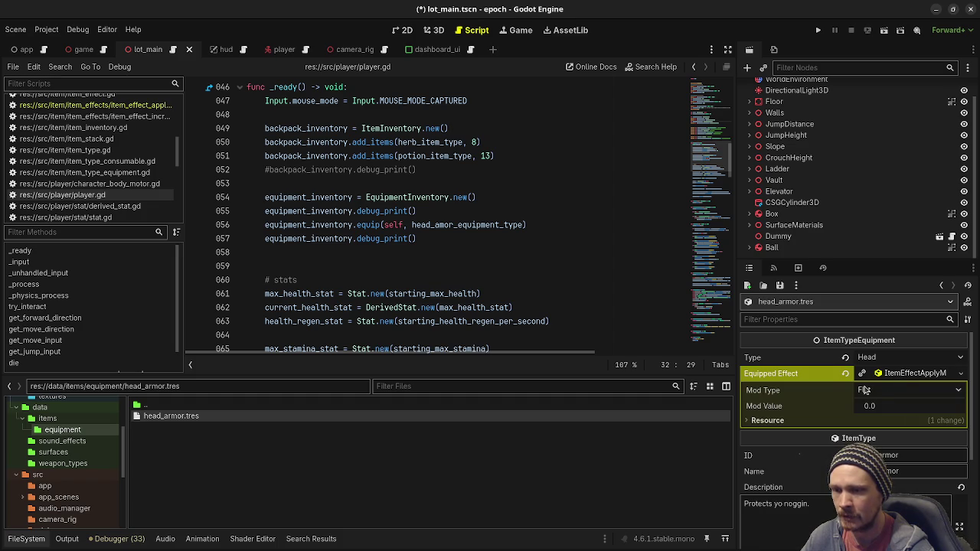
pyautogui.click(873, 392)
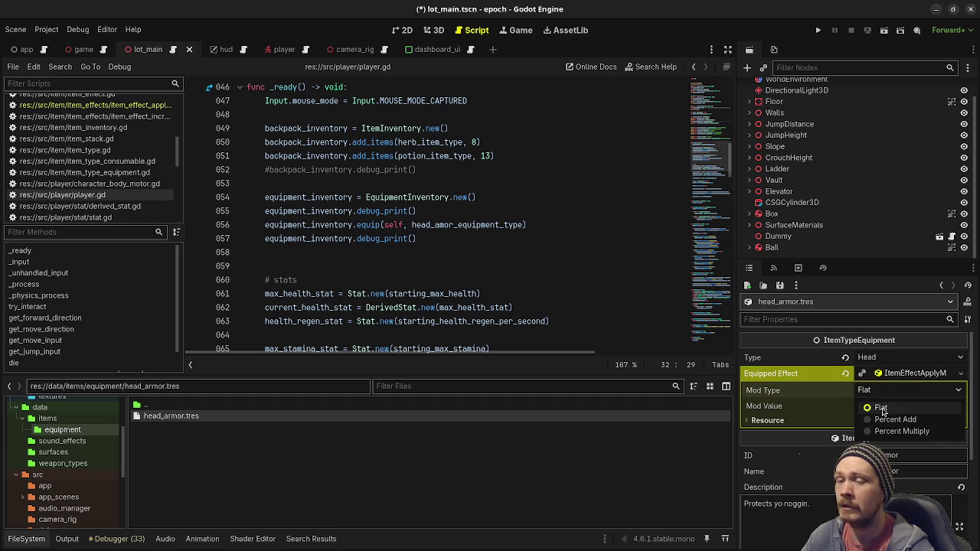
pyautogui.click(881, 409)
pyautogui.click(873, 406)
pyautogui.write('1.3')
pyautogui.press('Return')
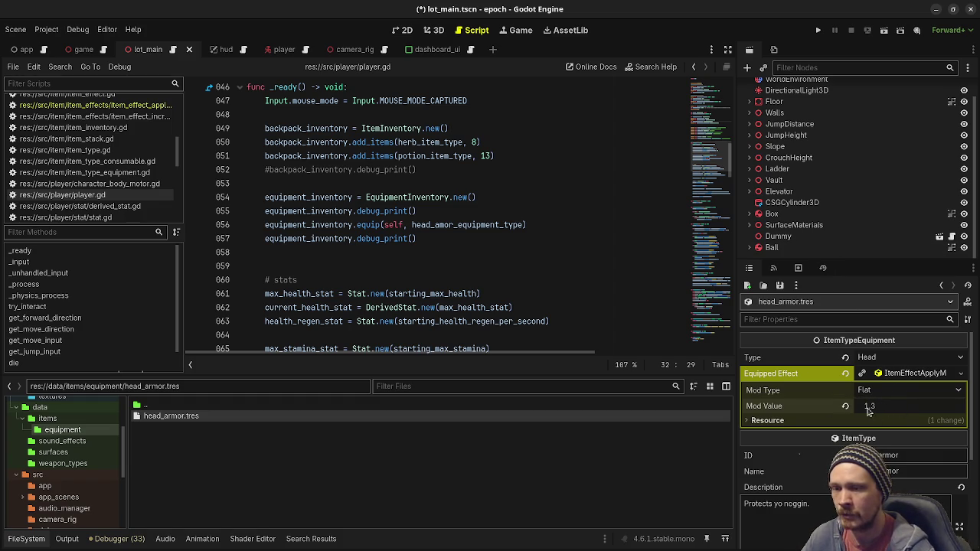
pyautogui.click(641, 262)
pyautogui.hotkey('ctrl', 's')
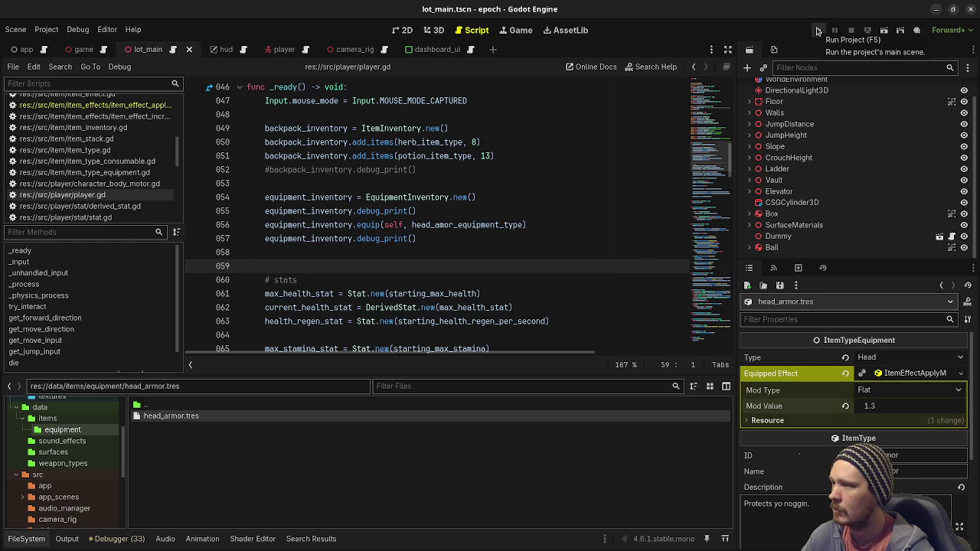
# Run the game, stop it, and read the reported errors in the Errors tab
pyautogui.click(817, 30)
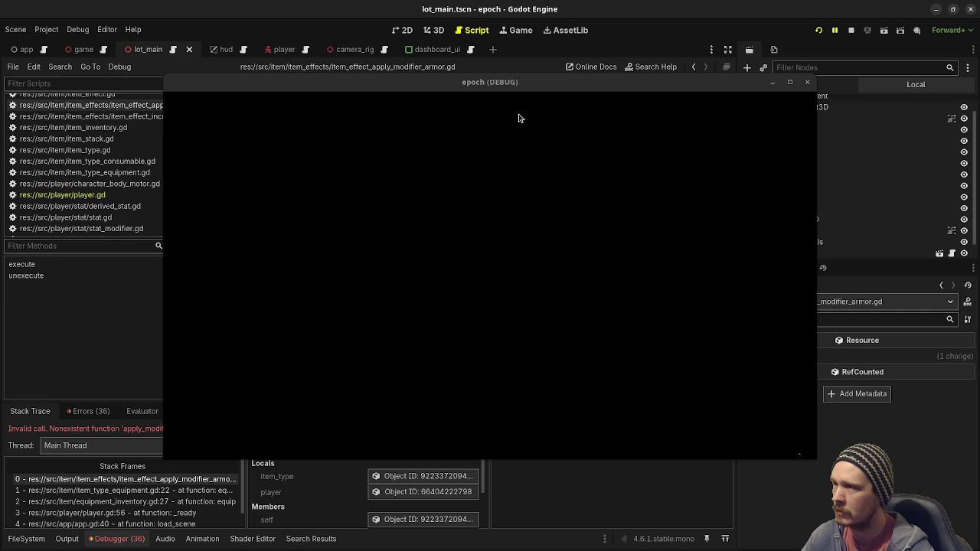
pyautogui.click(851, 30)
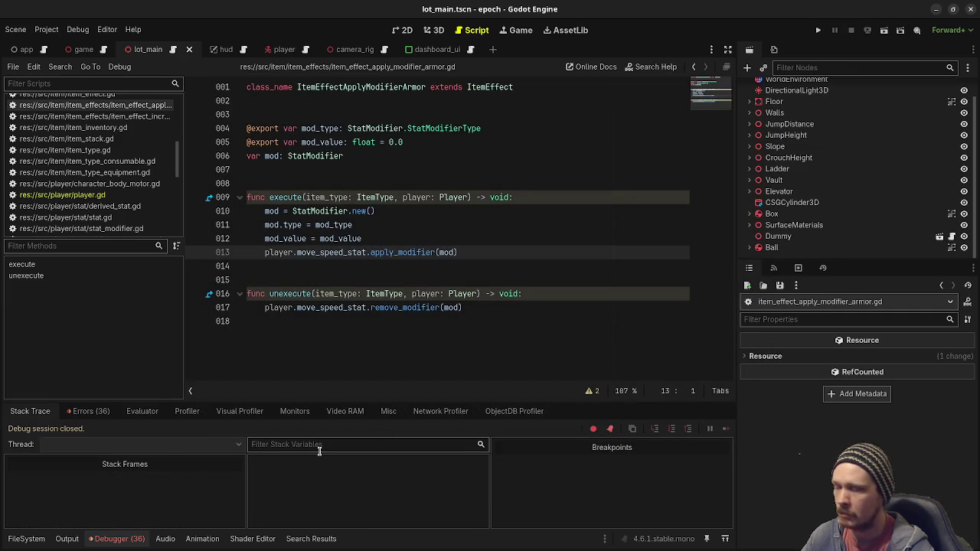
pyautogui.click(91, 411)
pyautogui.scroll(-2, 182, 486)
pyautogui.scroll(-10, 182, 487)
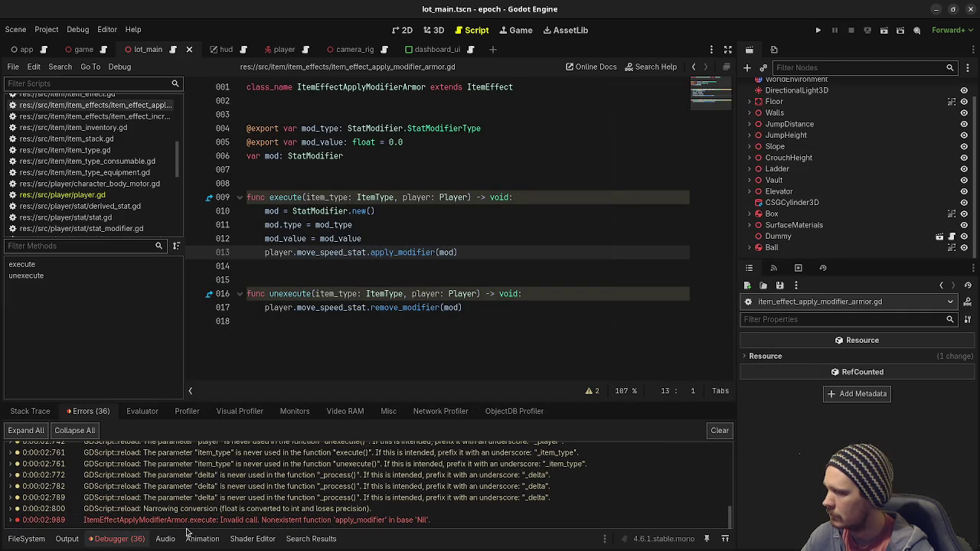
pyautogui.moveTo(206, 527)
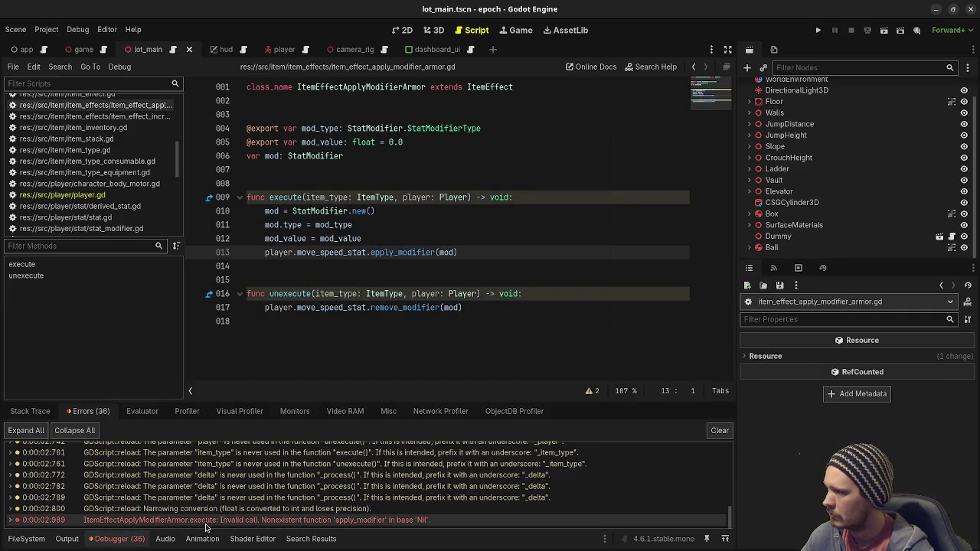
# Change apply_modifier to add_modifier on line 13, save, and rerun the game
pyautogui.moveTo(392, 253); pyautogui.dragTo(369, 253)
pyautogui.write('add')
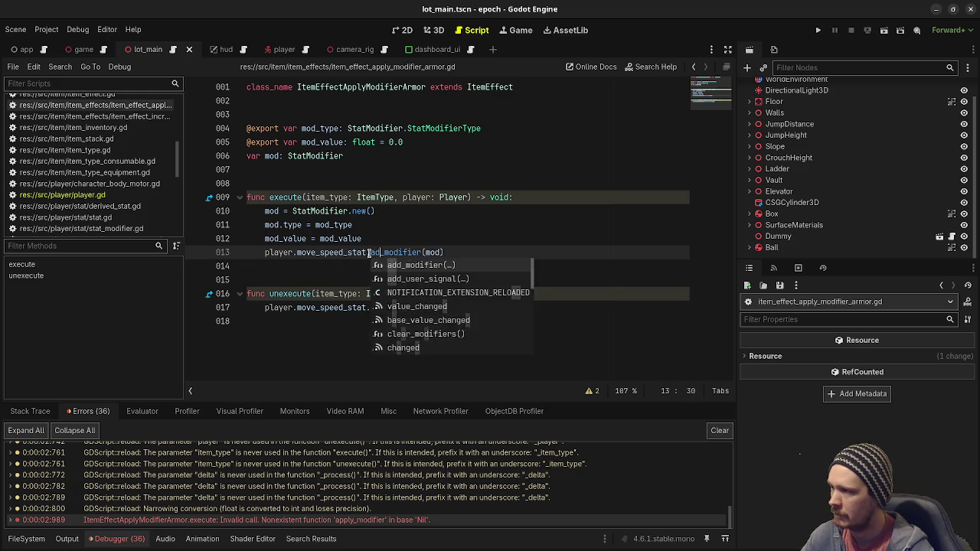
pyautogui.hotkey('ctrl', 's')
pyautogui.click(868, 30)
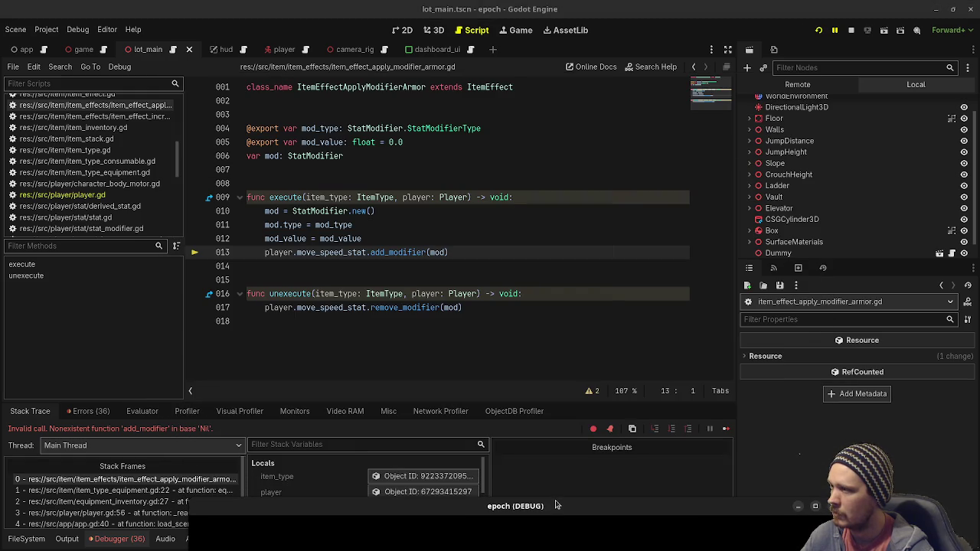
pyautogui.click(857, 32)
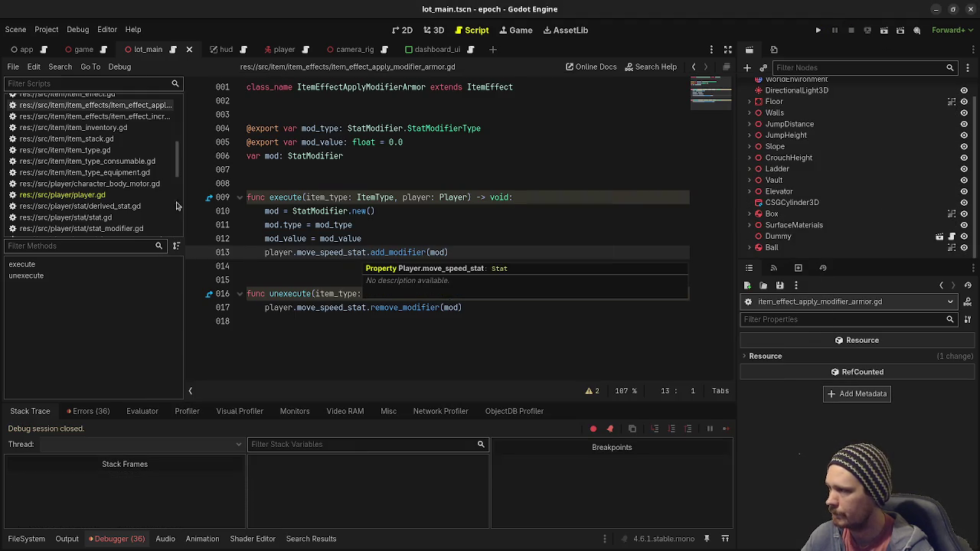
# Review the stat modifier and Stat class scripts
pyautogui.scroll(8, 96, 211)
pyautogui.scroll(-10, 96, 211)
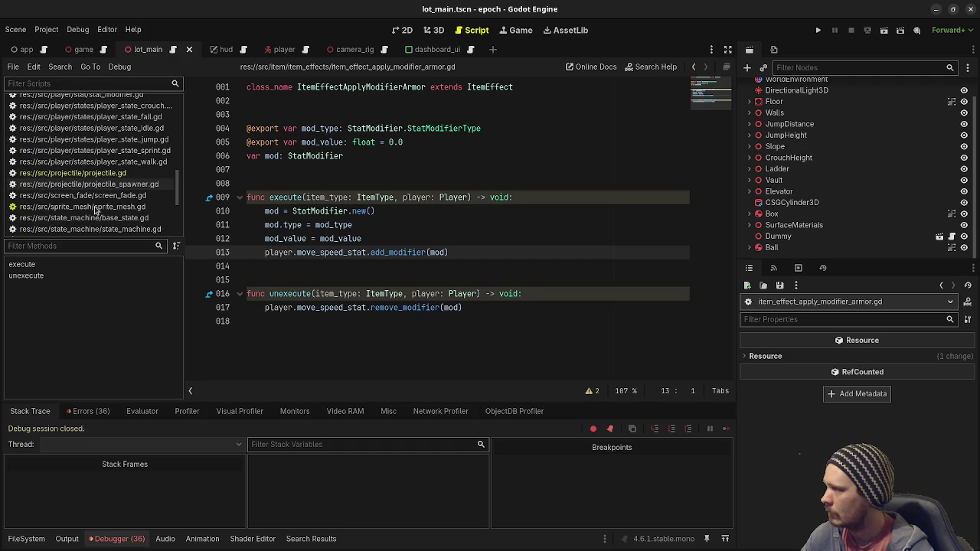
pyautogui.scroll(1, 98, 179)
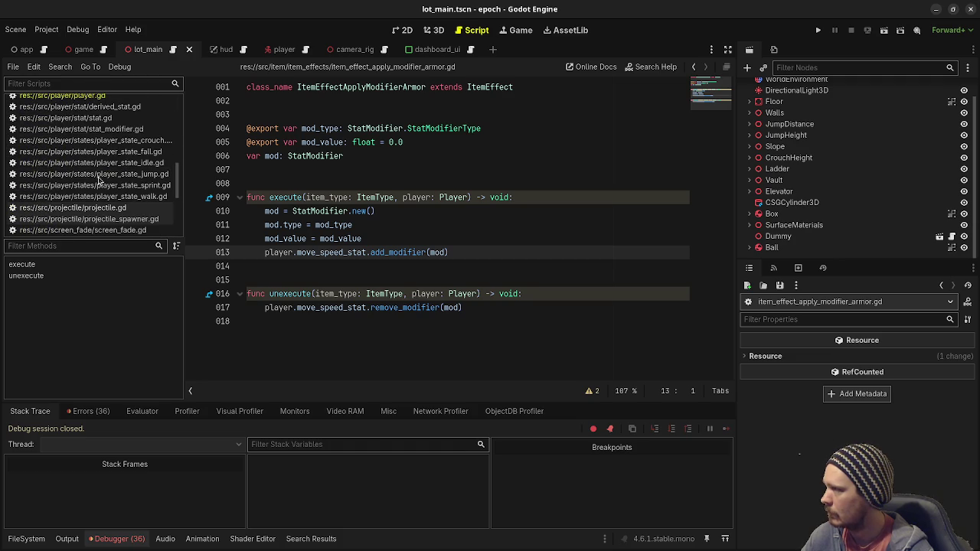
pyautogui.click(76, 128)
pyautogui.click(69, 117)
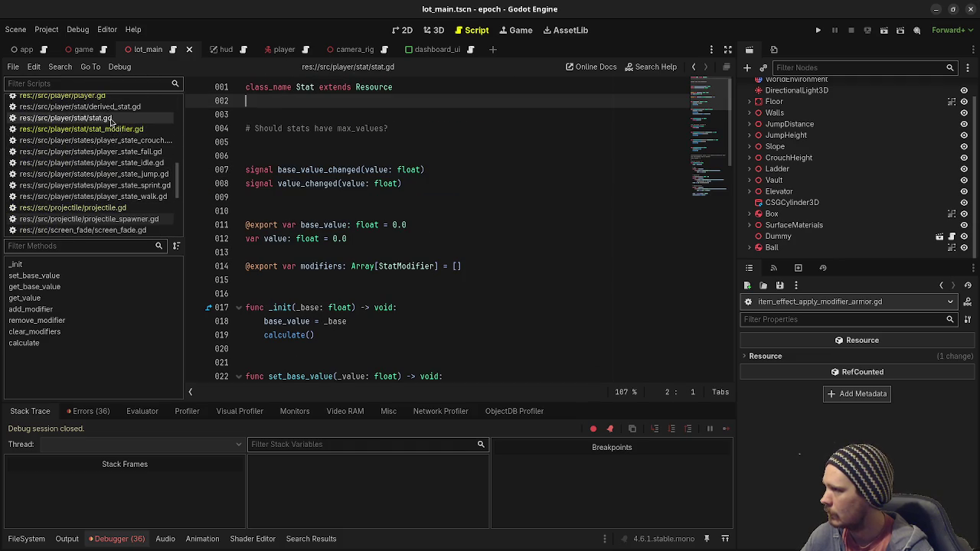
pyautogui.scroll(-5, 324, 284)
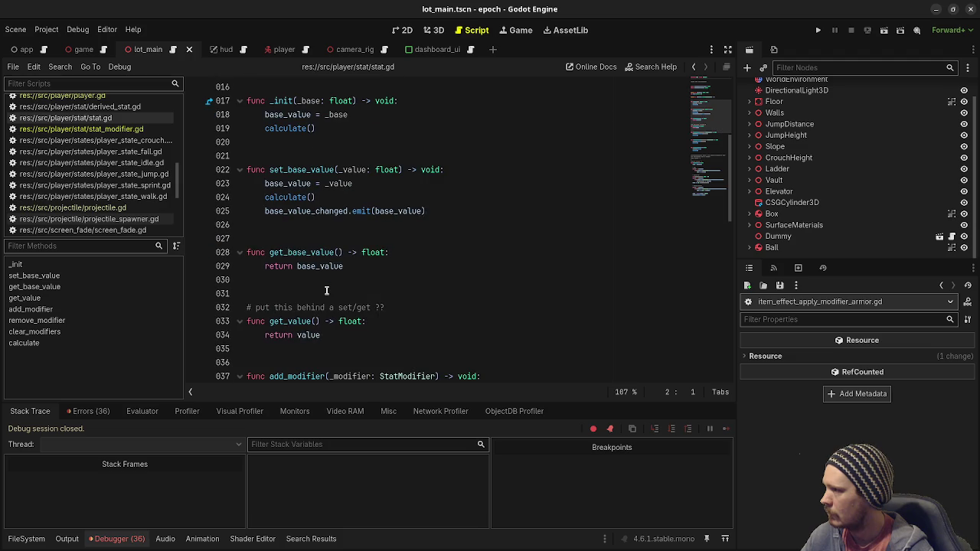
pyautogui.scroll(-4, 326, 290)
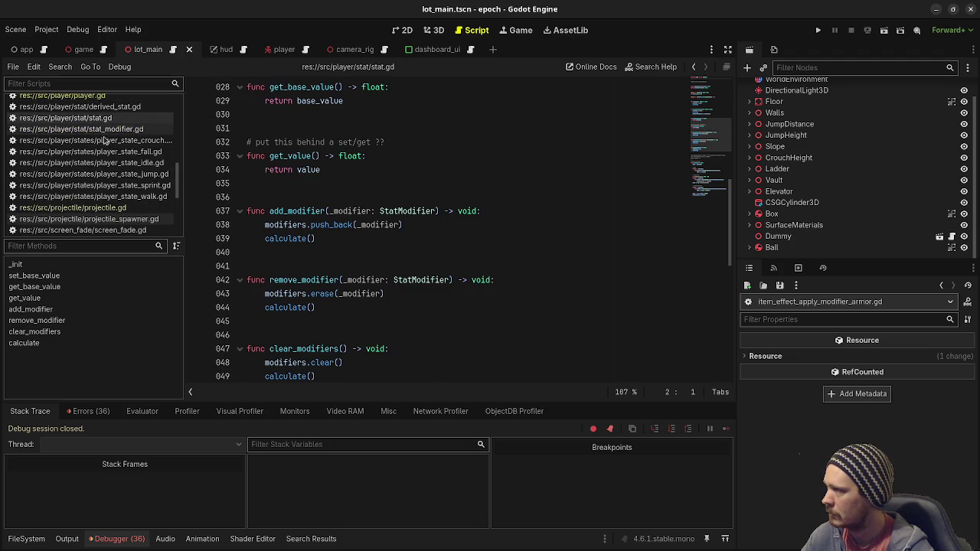
pyautogui.scroll(4, 107, 153)
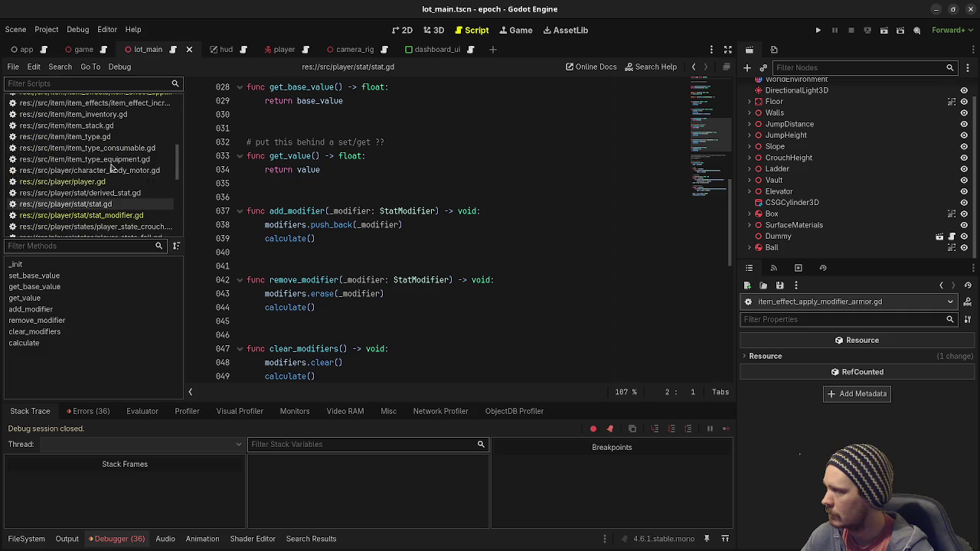
pyautogui.scroll(3, 101, 189)
# In the armor effect script, change line 12 to mod.value = mod_value, save, and run the game
pyautogui.click(96, 161)
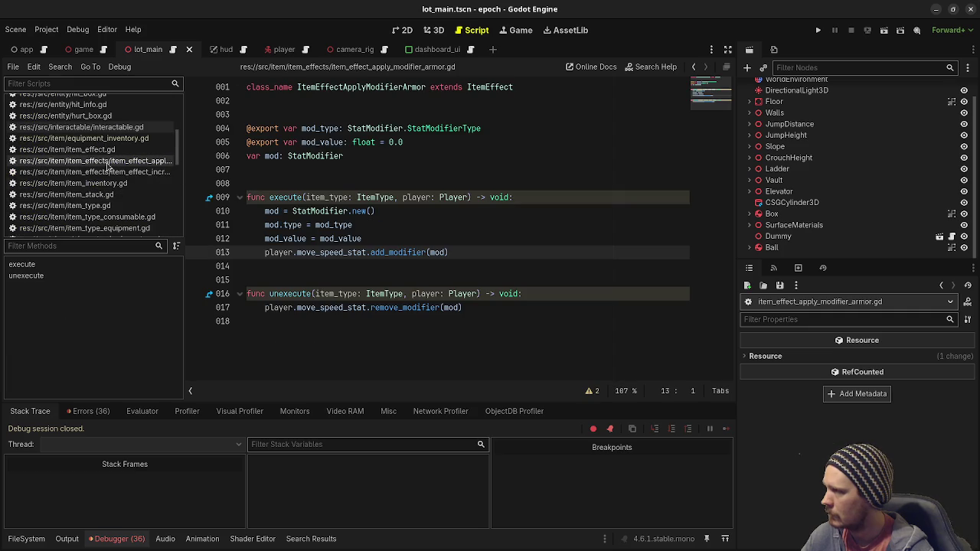
pyautogui.doubleClick(317, 253)
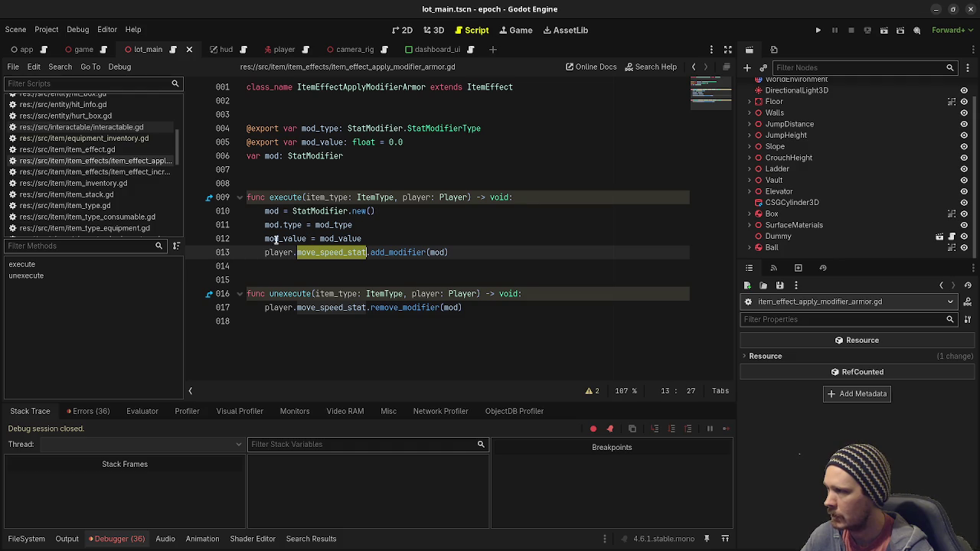
pyautogui.click(285, 239)
pyautogui.press('BackSpace')
pyautogui.write('.')
pyautogui.hotkey('ctrl', 's')
pyautogui.click(445, 211)
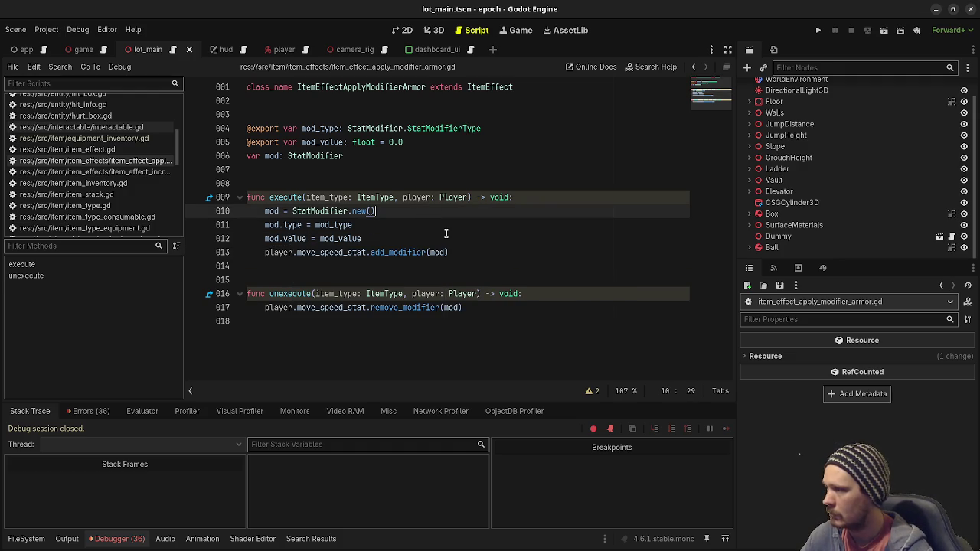
pyautogui.press('F5')
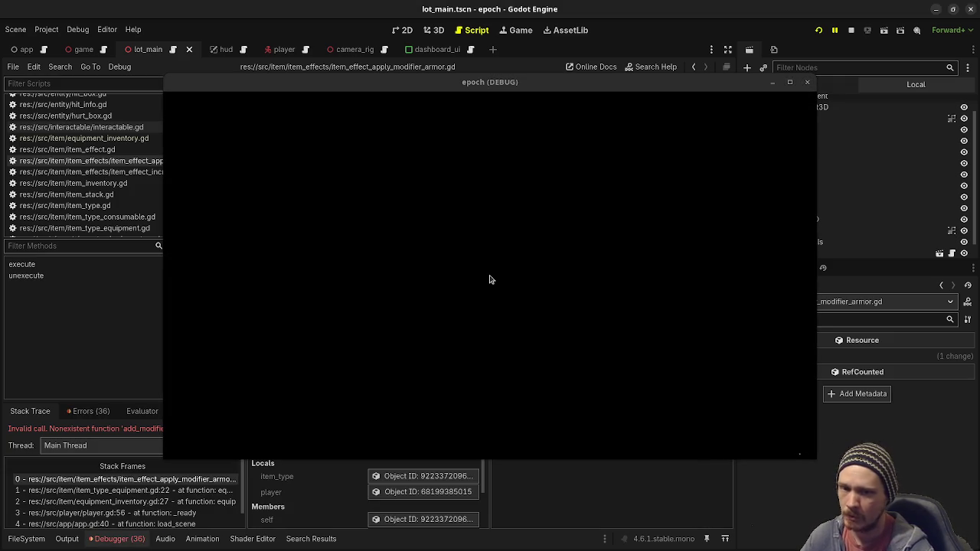
# Move the game window out of the way and open player.gd
pyautogui.moveTo(332, 91)
pyautogui.mouseDown()
pyautogui.moveTo(278, 471)
pyautogui.moveTo(271, 453)
pyautogui.mouseUp()
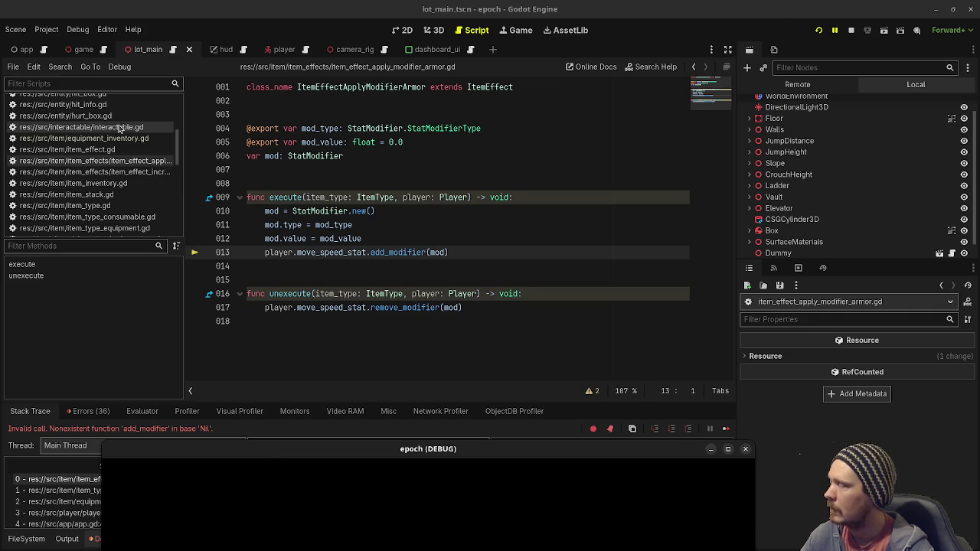
pyautogui.scroll(5, 111, 127)
pyautogui.scroll(-4, 111, 173)
pyautogui.click(69, 233)
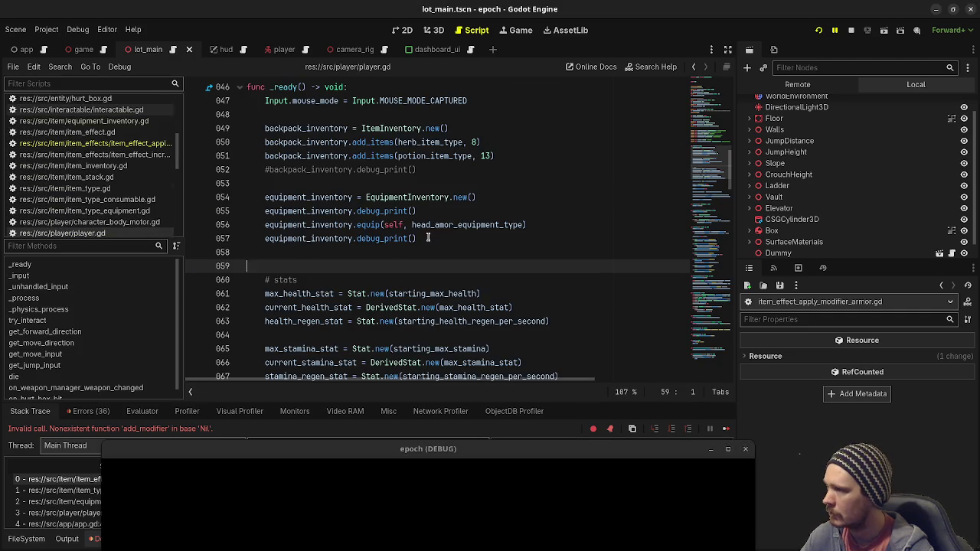
# Move the inventory and equipment setup block (lines 49–57) below the move_speed_stat line
pyautogui.click(428, 238)
pyautogui.moveTo(430, 239)
pyautogui.mouseDown()
pyautogui.moveTo(391, 225)
pyautogui.moveTo(268, 142)
pyautogui.moveTo(267, 130)
pyautogui.mouseUp()
pyautogui.hotkey('ctrl', 'c')
pyautogui.press('BackSpace')
pyautogui.press('BackSpace')
pyautogui.press('BackSpace')
pyautogui.press('Delete')
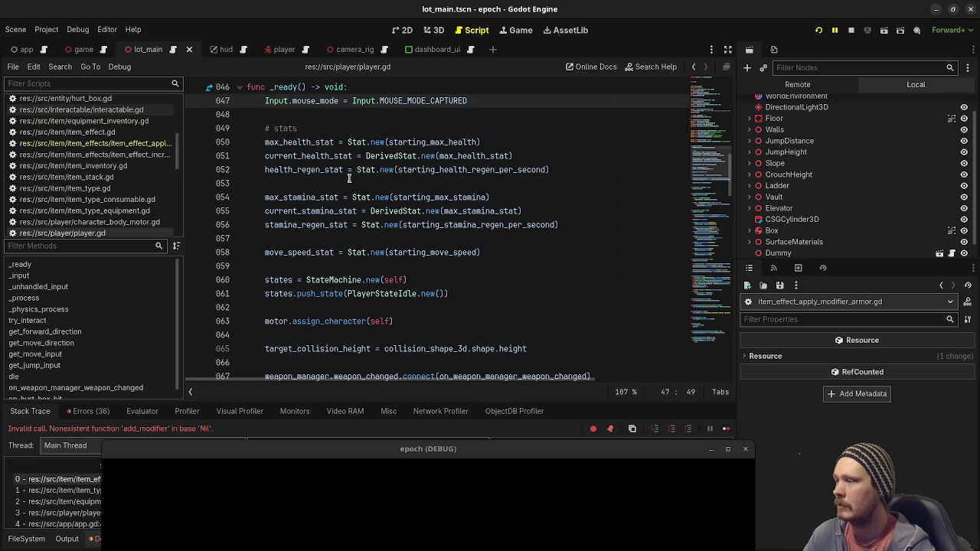
pyautogui.click(511, 254)
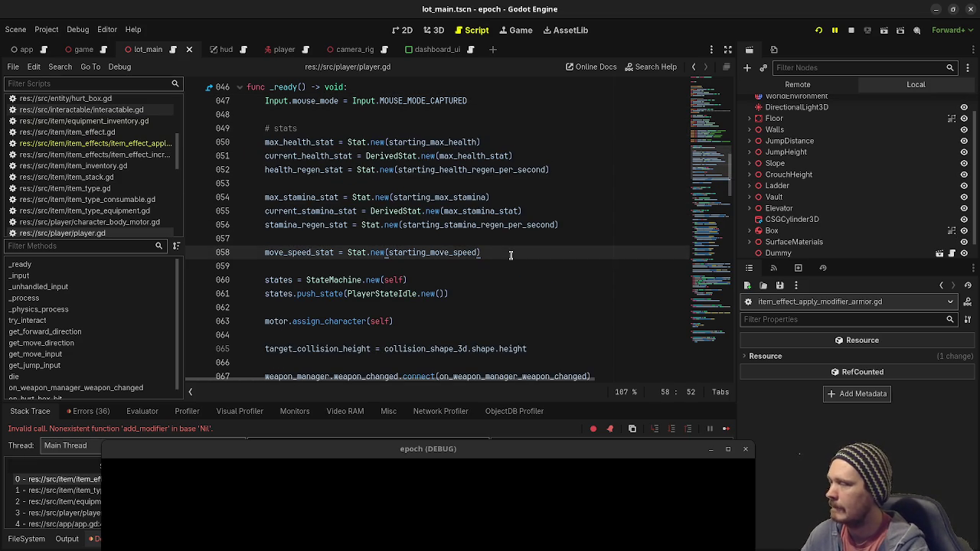
pyautogui.press('Return')
pyautogui.press('Return')
pyautogui.hotkey('ctrl', 'v')
pyautogui.press('F5')
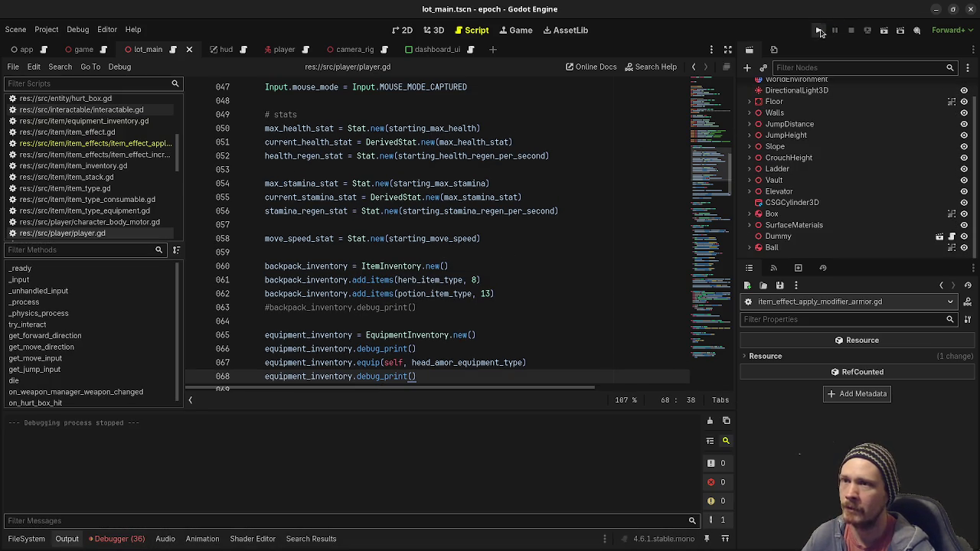
# Run the project and turn on the F3 performance overlay
pyautogui.click(820, 31)
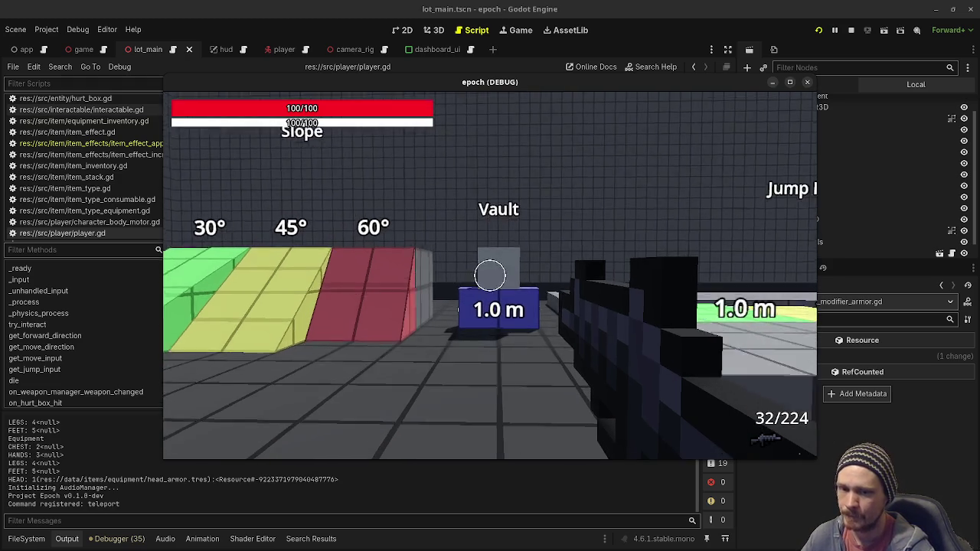
pyautogui.moveTo(490, 275)
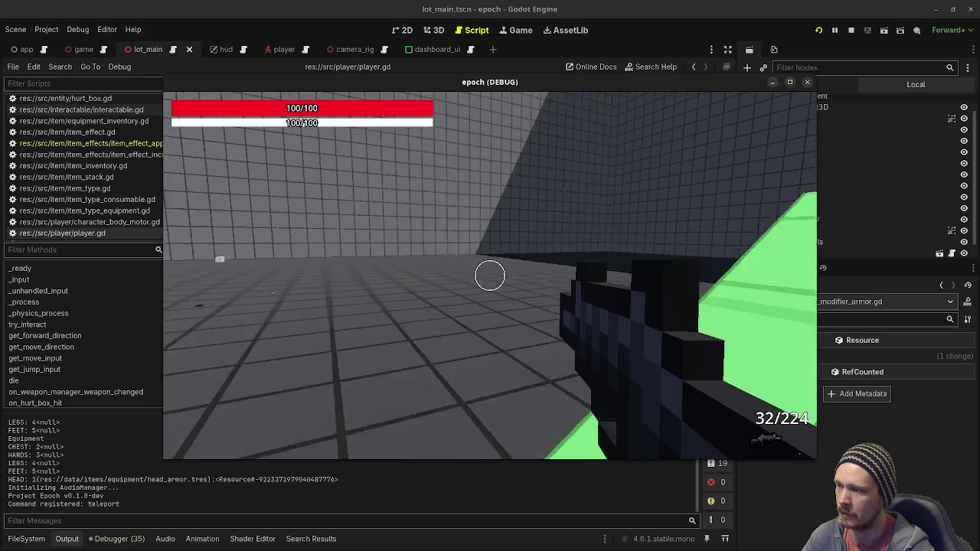
pyautogui.press('F3')
# Walk forward and fire in-game, close the game, and scroll player.gd to the interact handler
pyautogui.press('w')
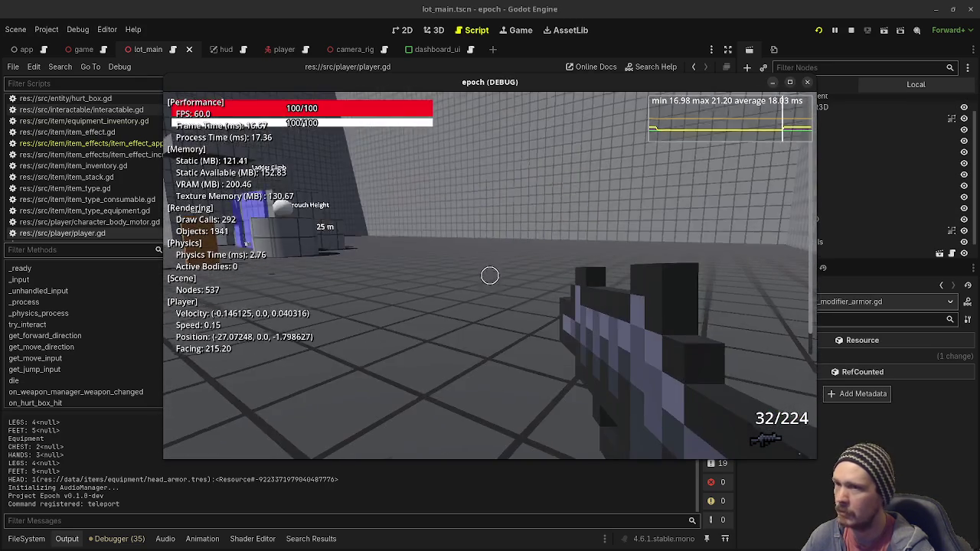
pyautogui.press('w')
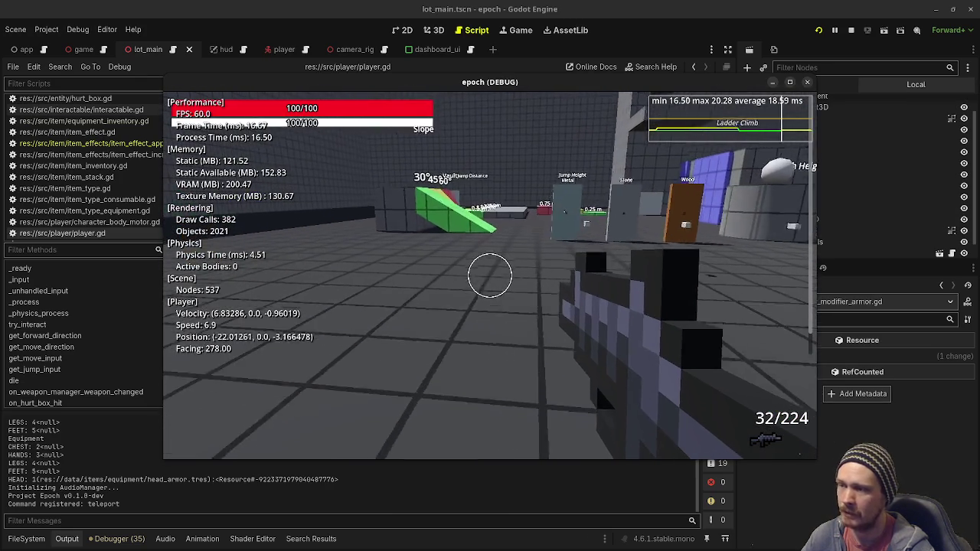
pyautogui.press('w')
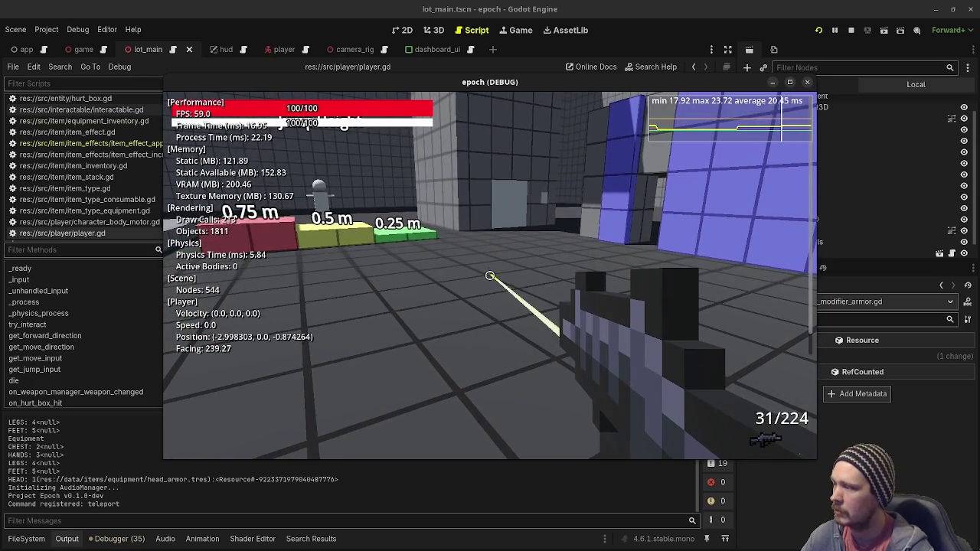
pyautogui.click(490, 276)
pyautogui.press('w')
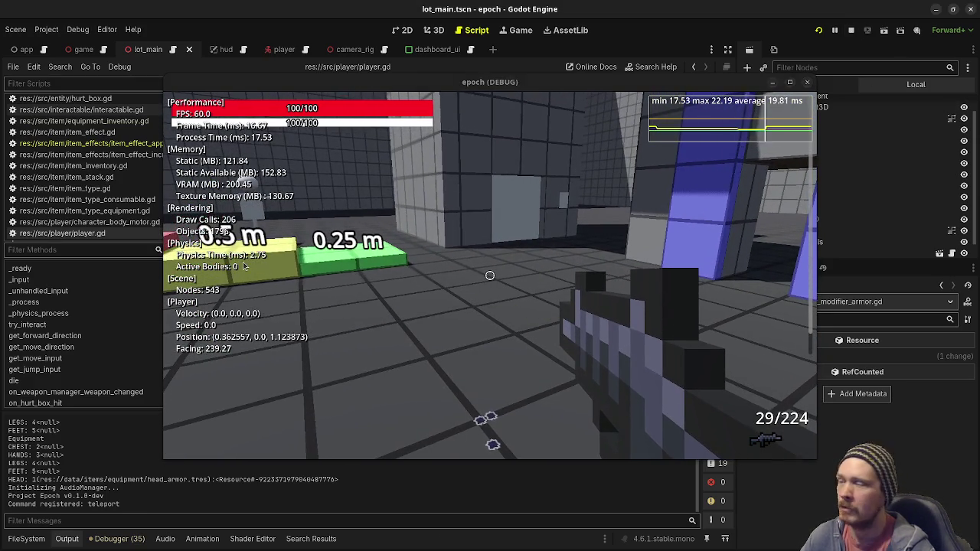
pyautogui.press('F8')
pyautogui.scroll(-10, 408, 277)
pyautogui.scroll(-6, 408, 277)
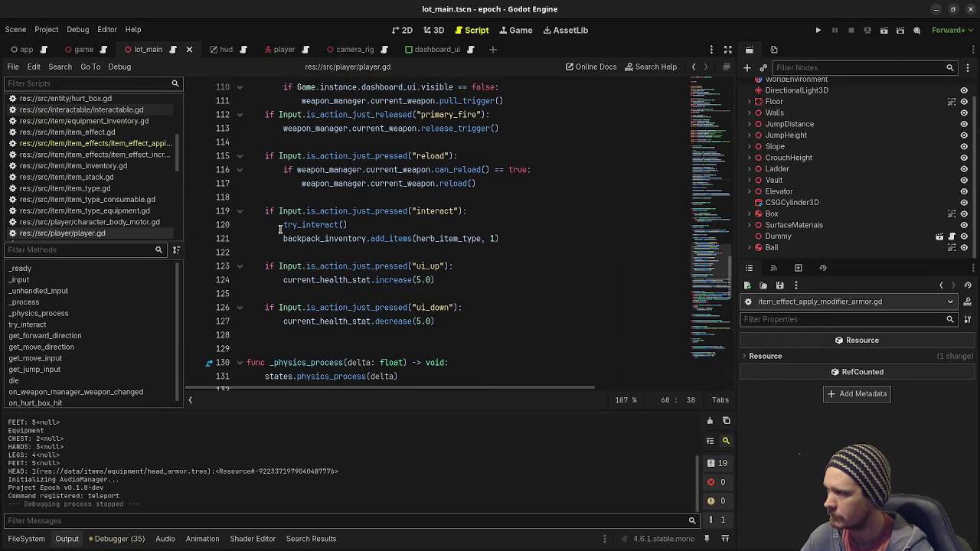
# Comment out add_items and add equipment_inventory.unequip(self, ItemTypeEquipment.EquipmentType.HEAD), then run the game
pyautogui.click(281, 236)
pyautogui.hotkey('ctrl', 'k')
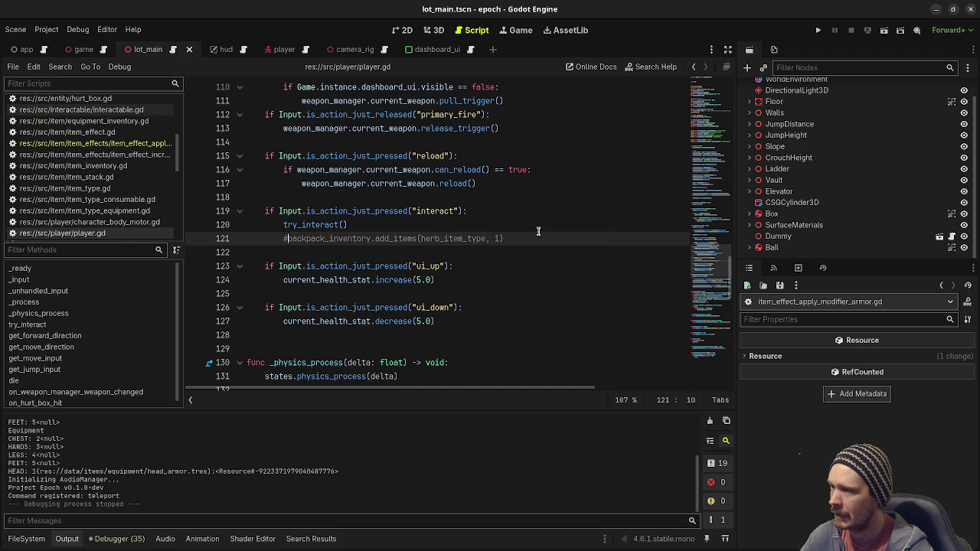
pyautogui.press('Return')
pyautogui.write('equi')
pyautogui.press('Return')
pyautogui.write('.un')
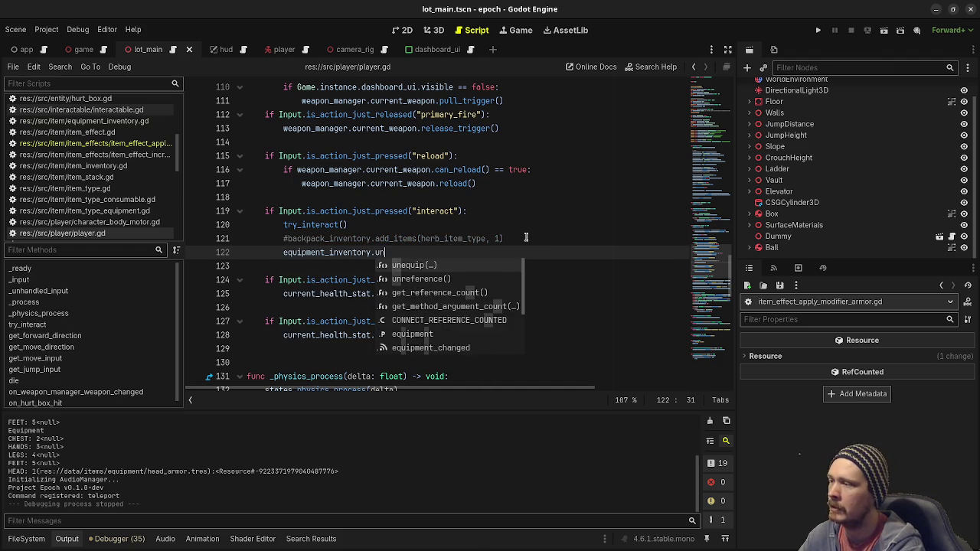
pyautogui.press('Return')
pyautogui.write('self, I')
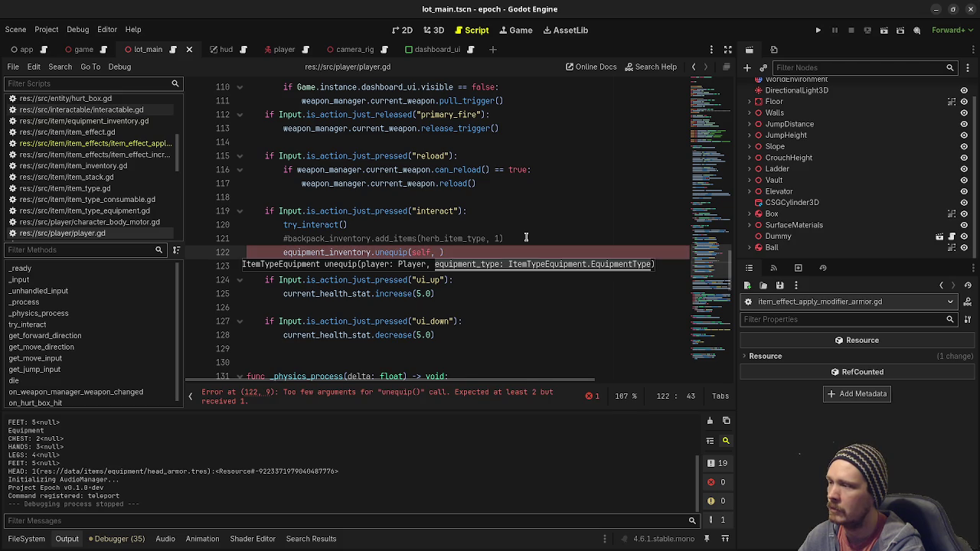
pyautogui.write('temTypeEquipment.')
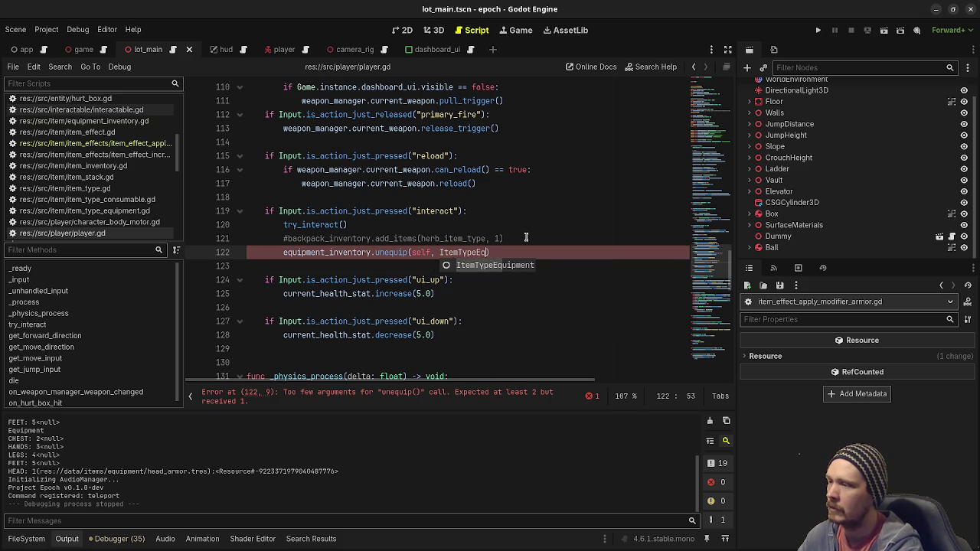
pyautogui.press('Return')
pyautogui.write('.EquipmentType')
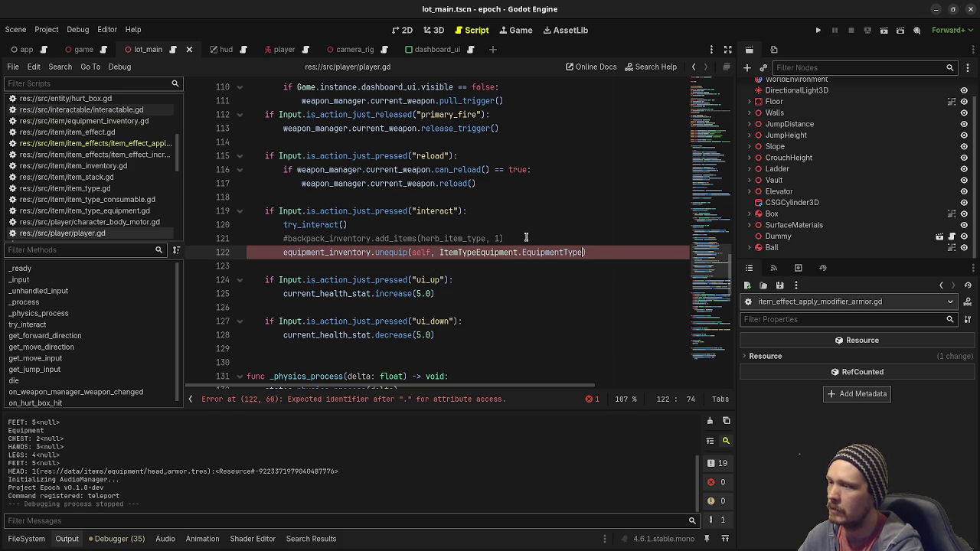
pyautogui.write('HEAD)')
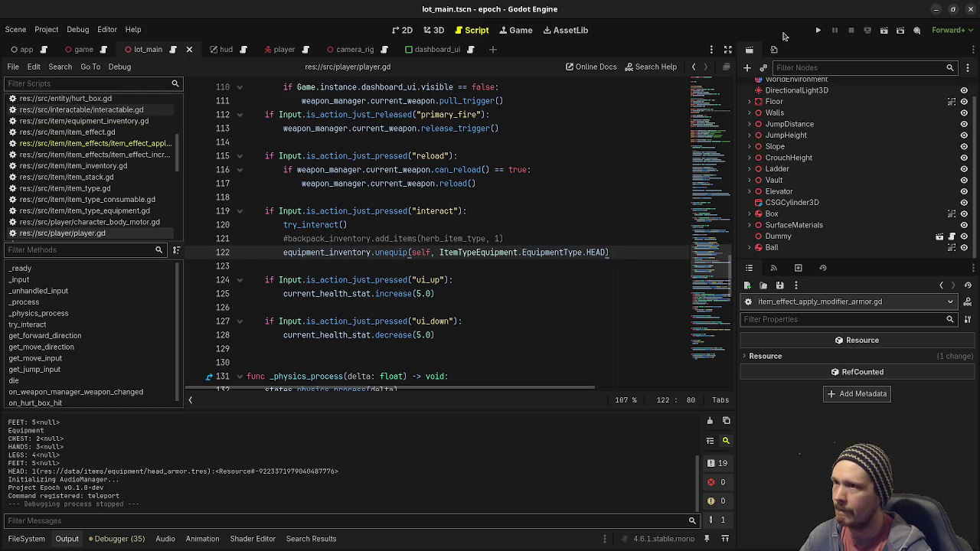
pyautogui.click(818, 31)
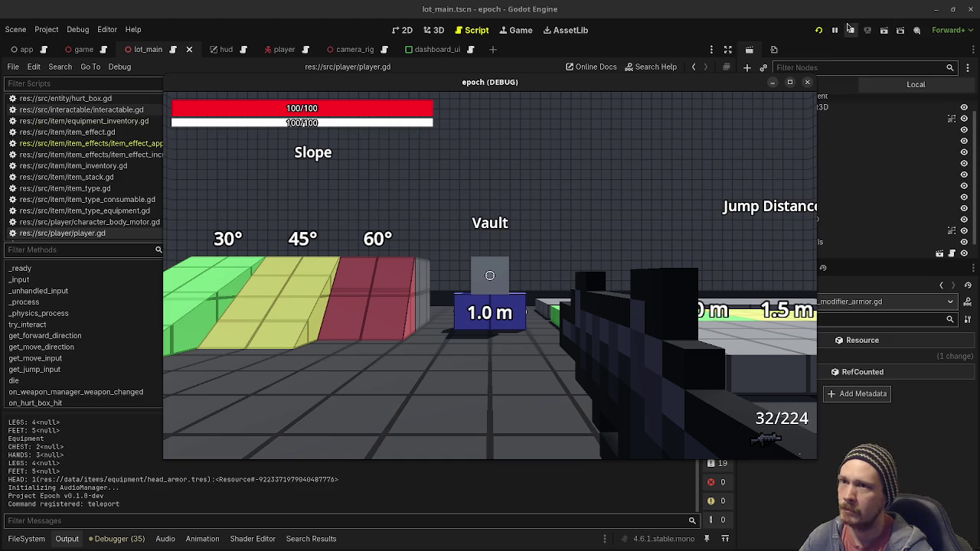
# Stop the game, add equipment_inventory.debug_print() on line 123 after the unequip call, and save
pyautogui.click(850, 29)
pyautogui.press('Return')
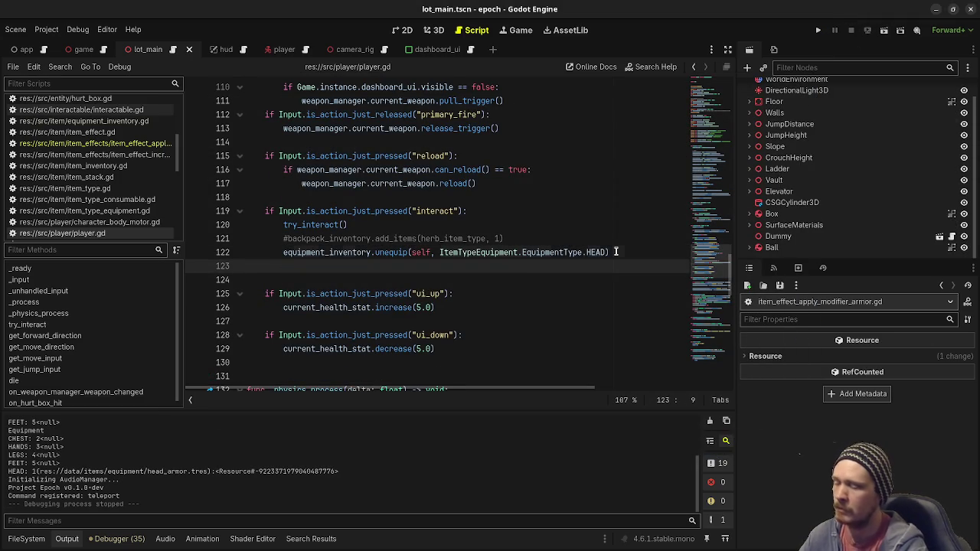
pyautogui.write('debug')
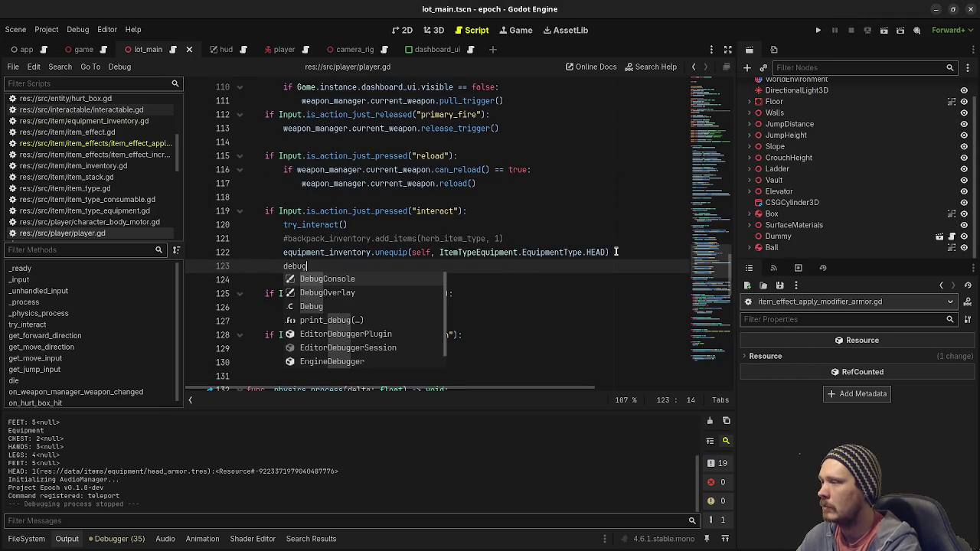
pyautogui.press('BackSpace')
pyautogui.press('BackSpace')
pyautogui.press('BackSpace')
pyautogui.write('equipment_inventory.')
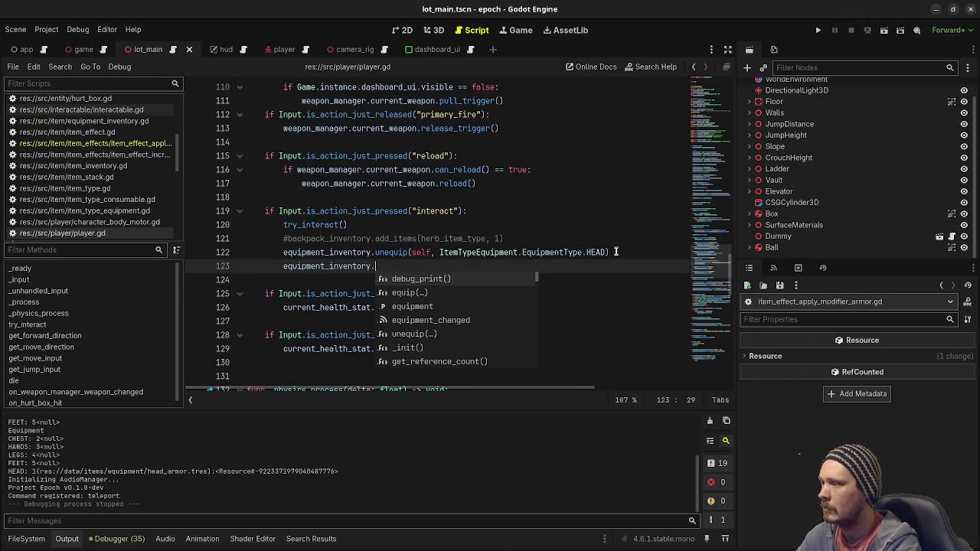
pyautogui.press('Return')
pyautogui.hotkey('ctrl', 's')
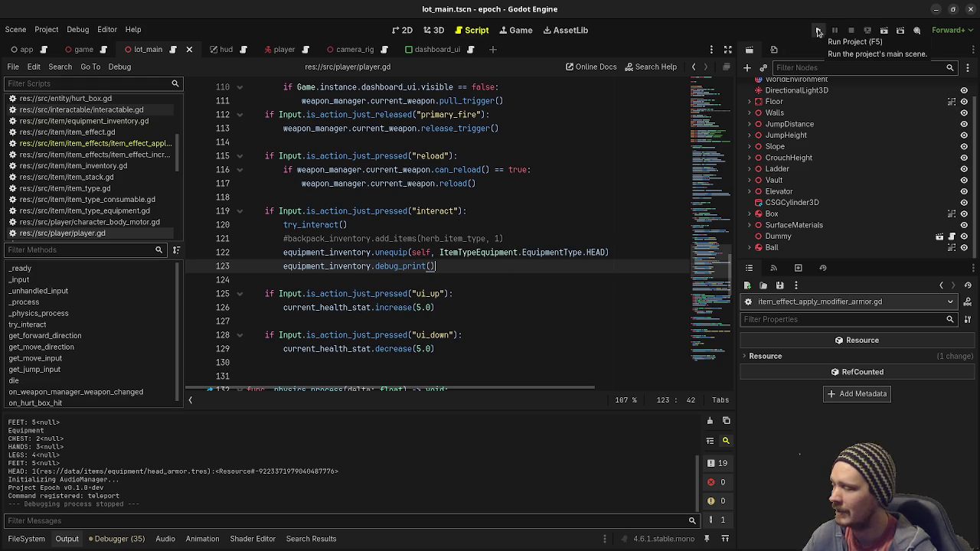
# Run the game, walk around, press i to unequip the head armor, then stop the run
pyautogui.click(817, 30)
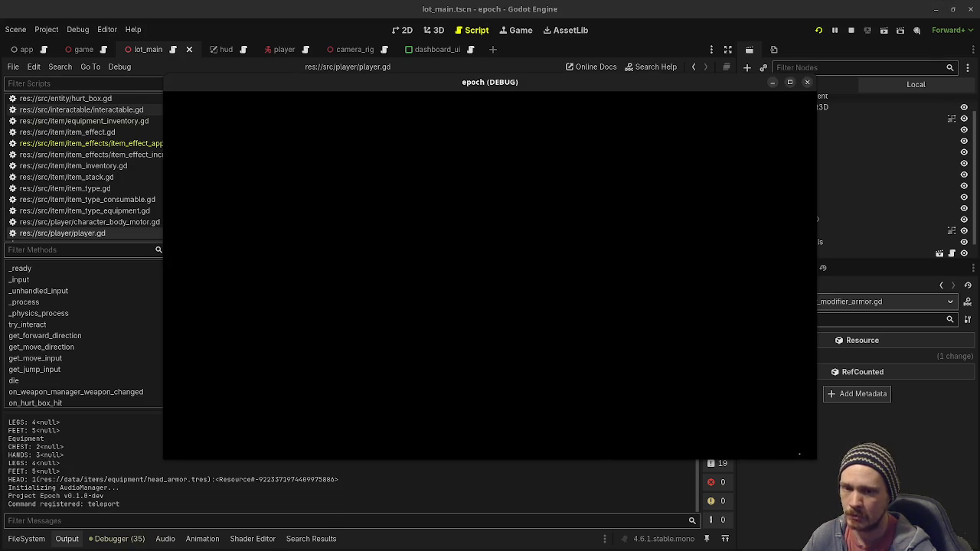
pyautogui.press('F3')
pyautogui.press('w')
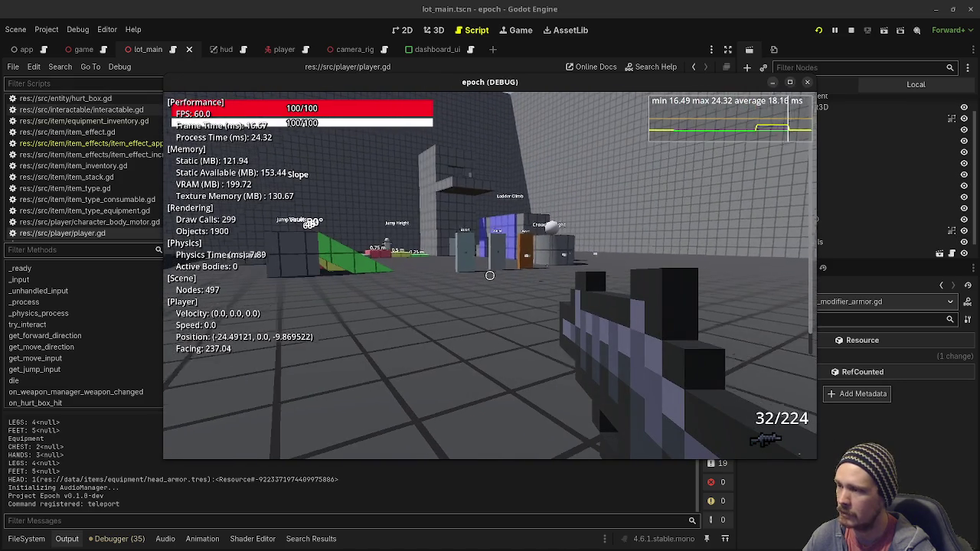
pyautogui.moveTo(490, 275)
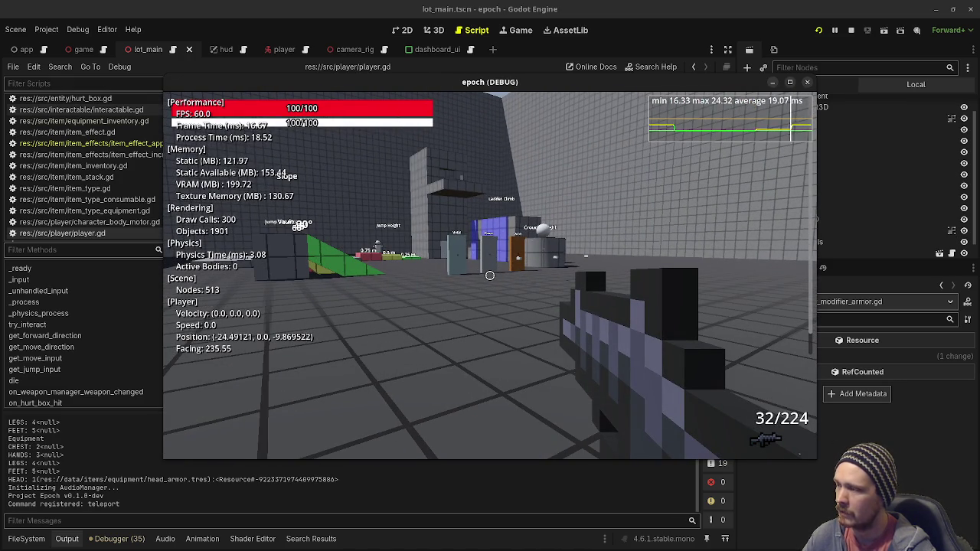
pyautogui.press('i')
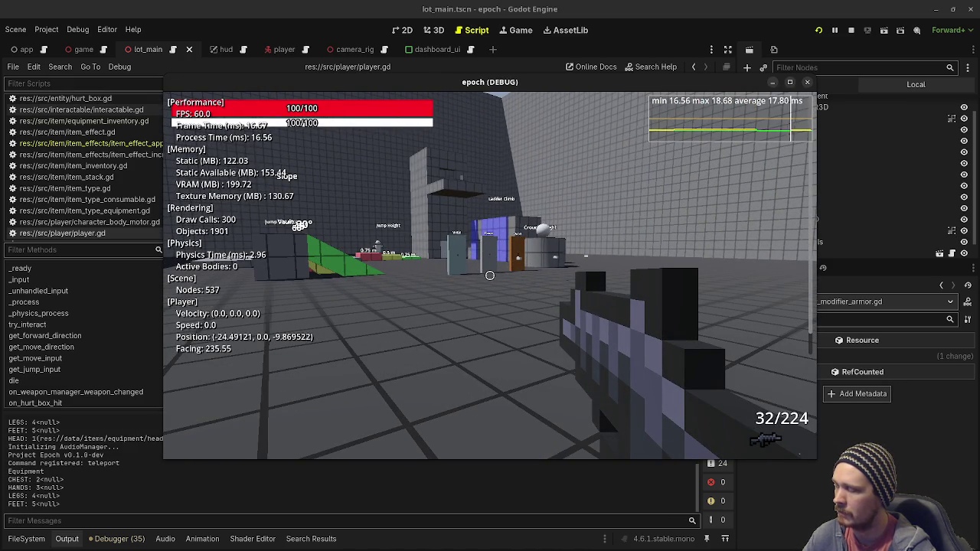
pyautogui.press('w')
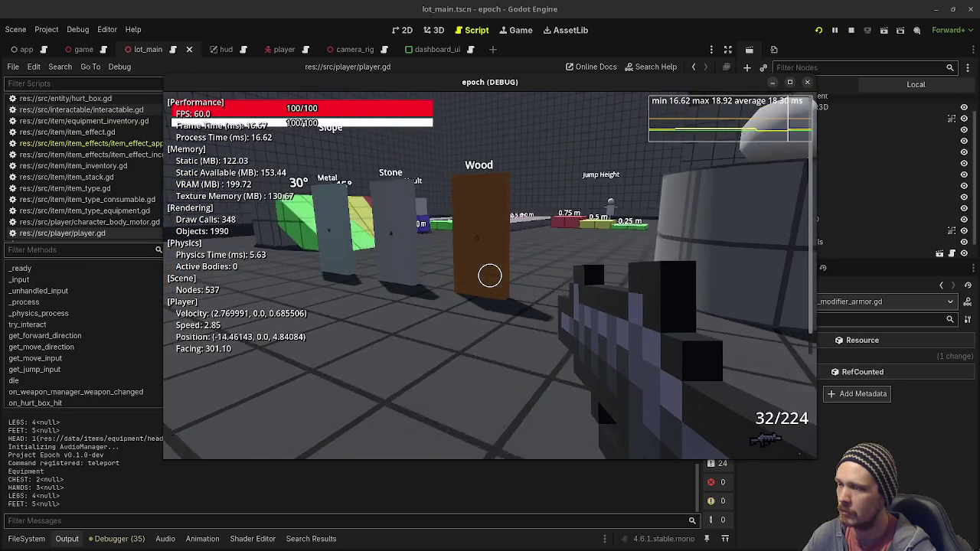
pyautogui.press('Escape')
pyautogui.click(850, 31)
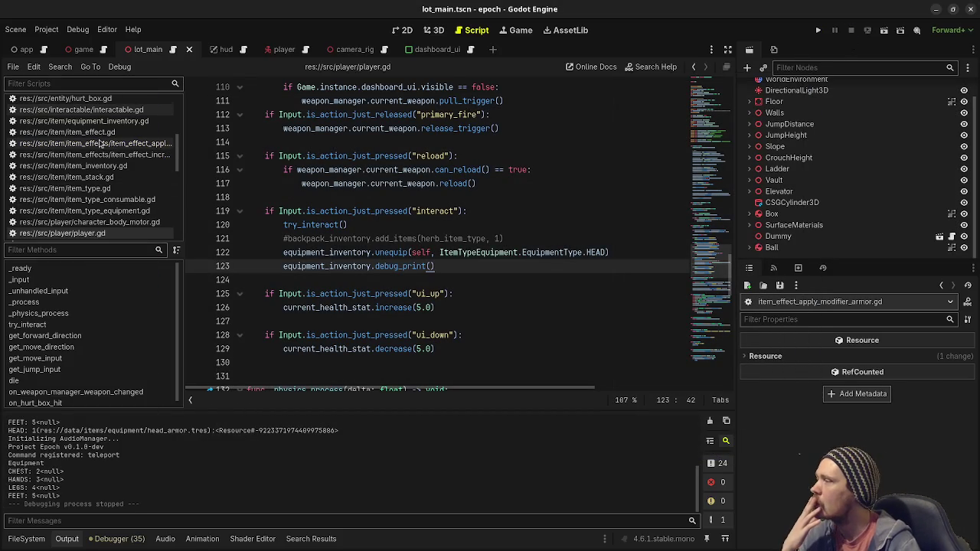
# Find and open equipment_inventory.gd from the script list
pyautogui.scroll(-3, 114, 148)
pyautogui.scroll(5, 105, 186)
pyautogui.scroll(3, 105, 186)
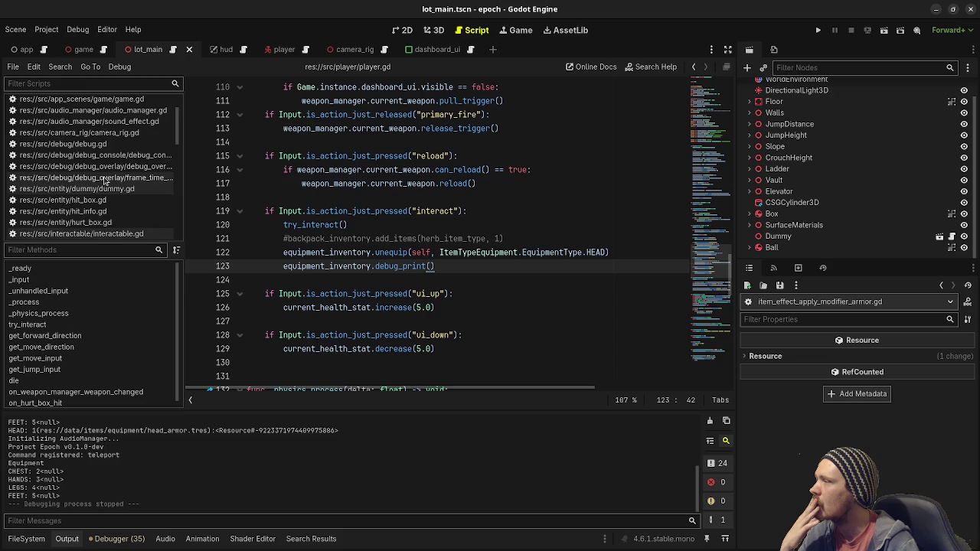
pyautogui.scroll(-3, 109, 186)
pyautogui.scroll(-2, 109, 186)
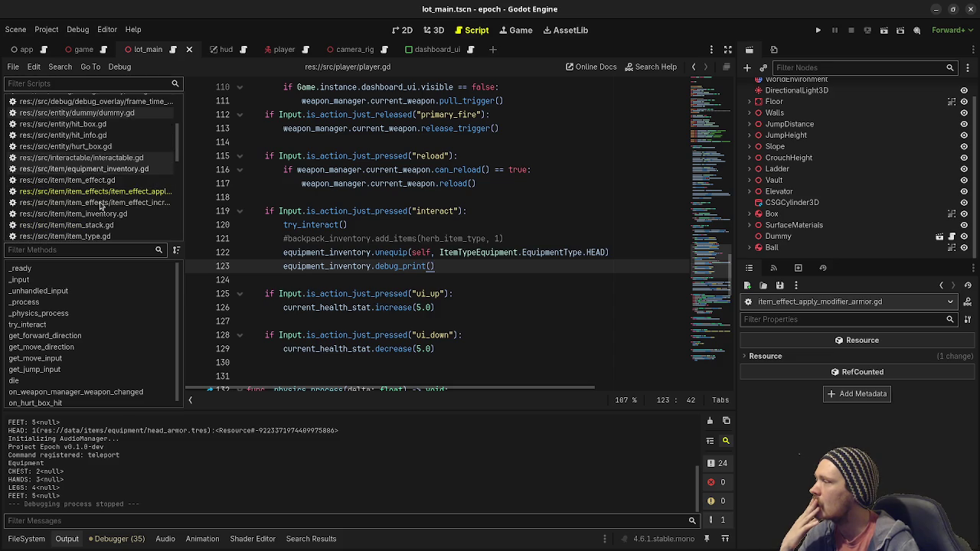
pyautogui.scroll(-3, 102, 197)
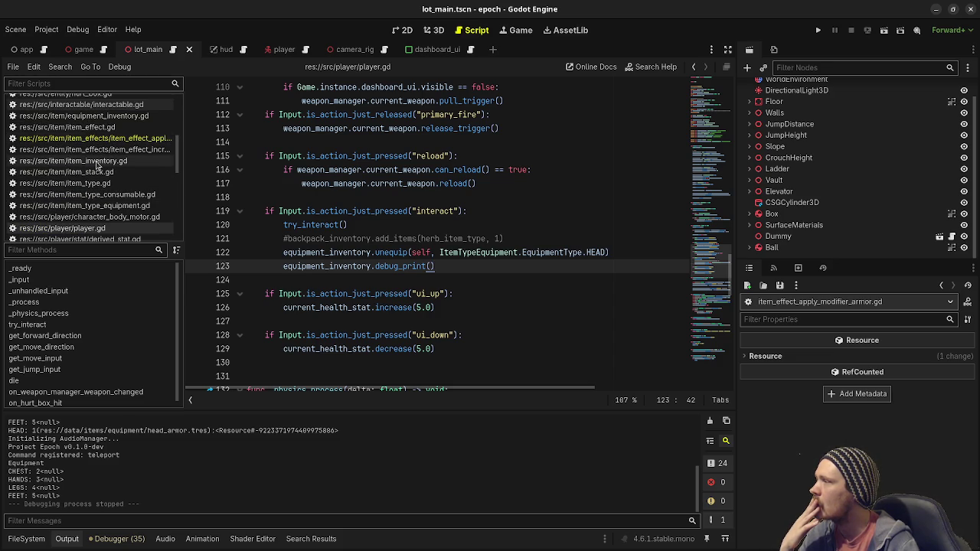
pyautogui.click(93, 127)
pyautogui.click(85, 115)
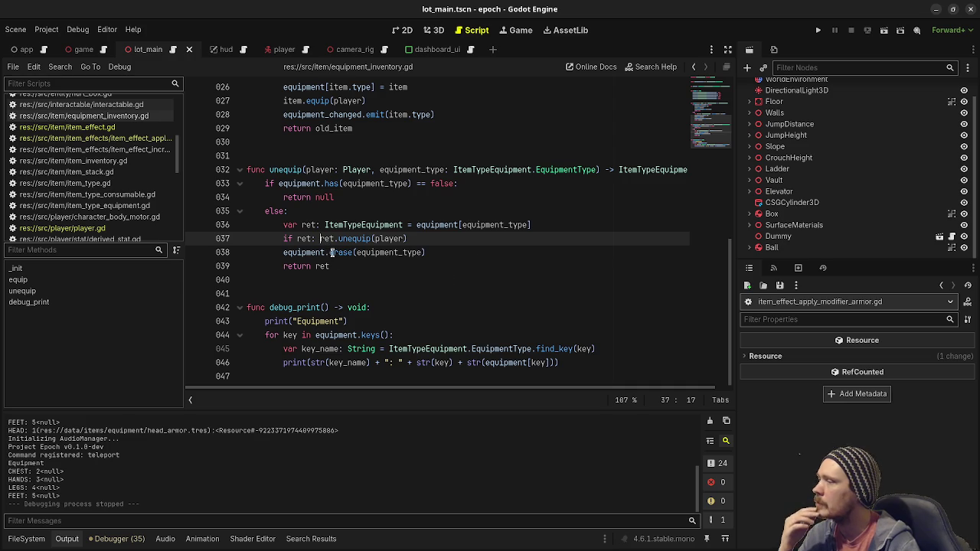
# Replace line 38's erase(equipment_type) with equipment[equipment_type] = null, save, and run the game
pyautogui.moveTo(425, 253); pyautogui.dragTo(329, 253)
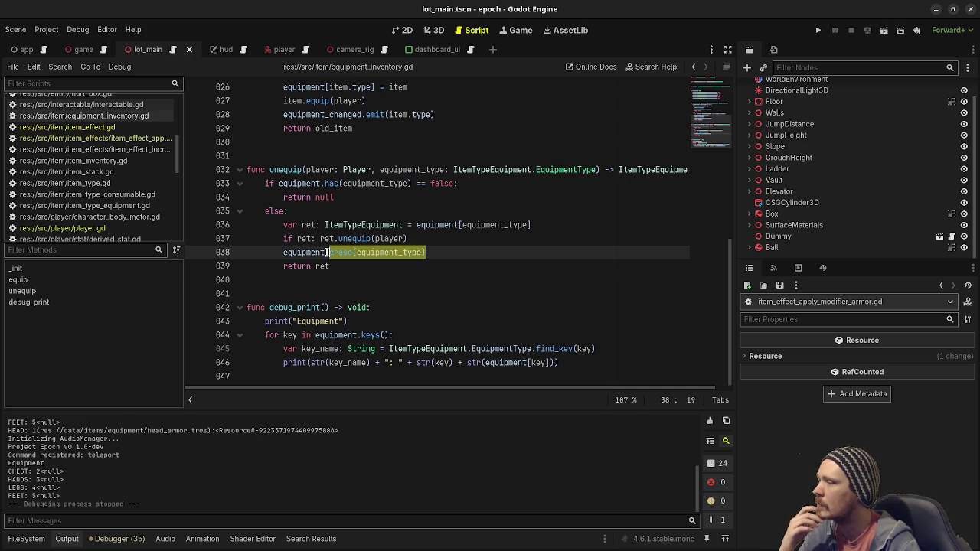
pyautogui.press('BackSpace')
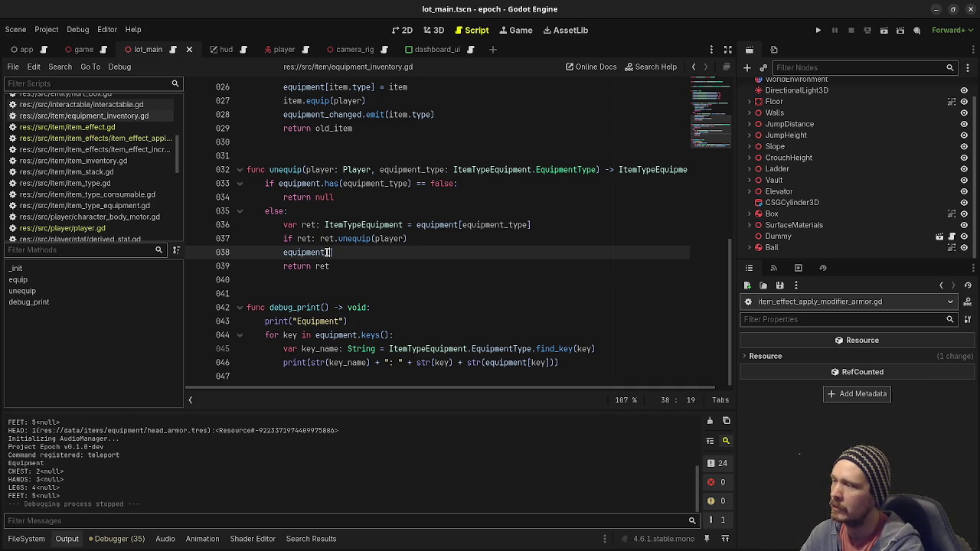
pyautogui.write('equipm')
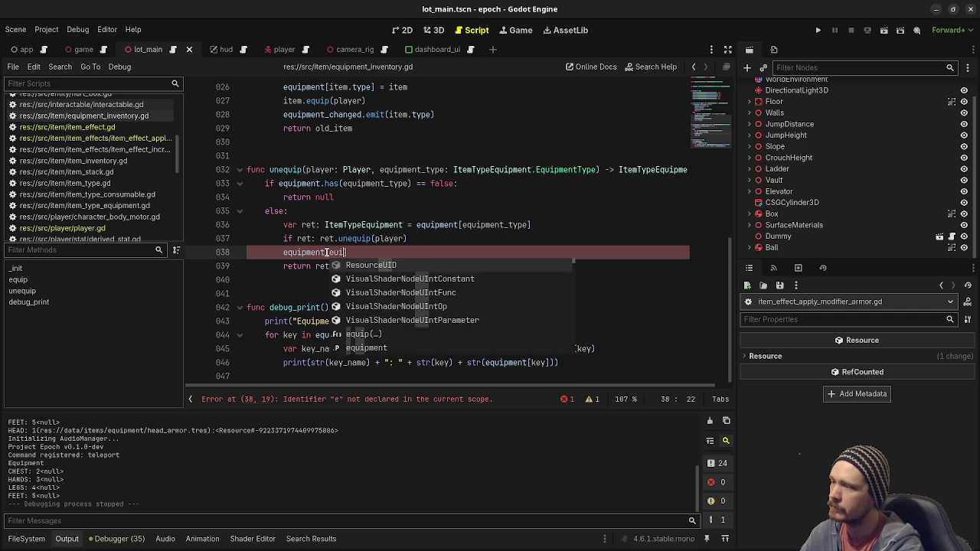
pyautogui.press('BackSpace')
pyautogui.press('BackSpace')
pyautogui.press('BackSpace')
pyautogui.press('BackSpace')
pyautogui.write('quipment_type]')
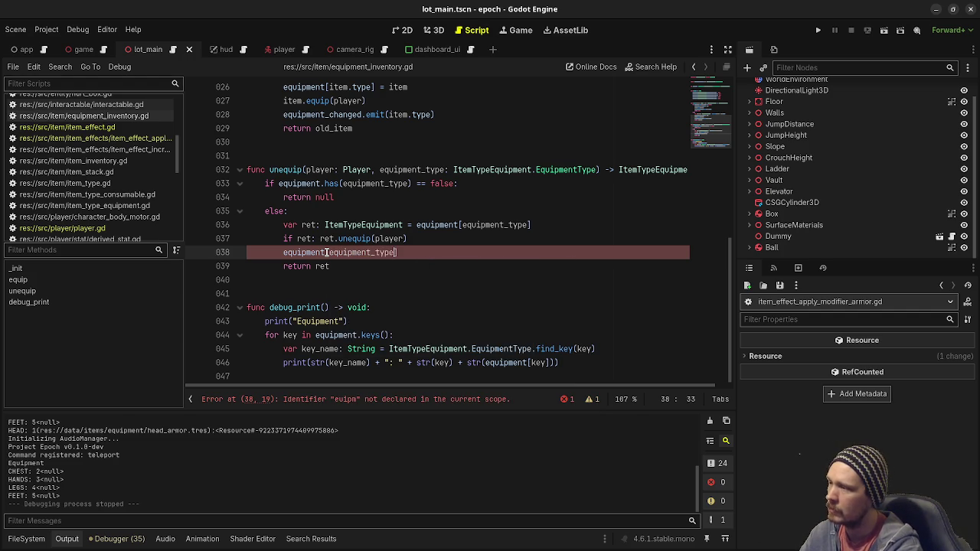
pyautogui.write(' = null')
pyautogui.hotkey('ctrl', 's')
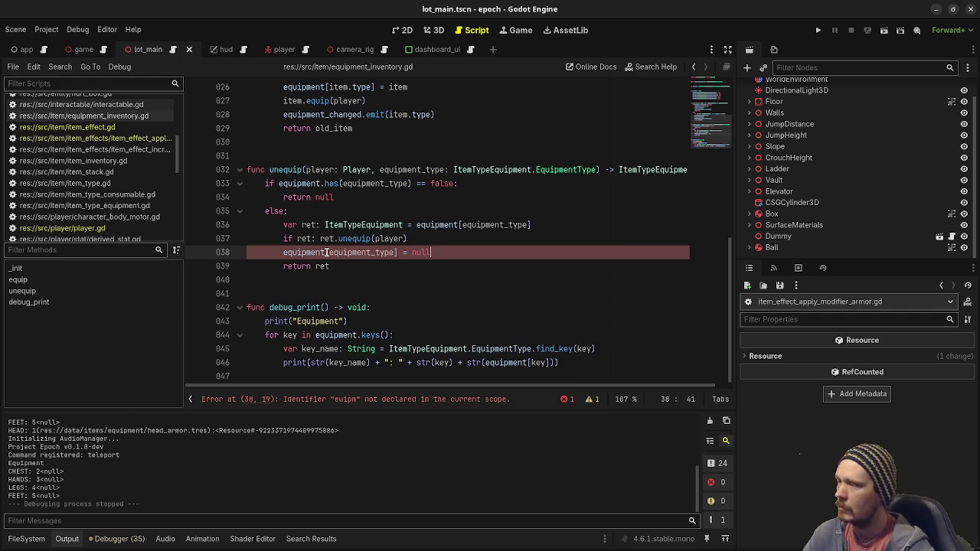
pyautogui.press('F5')
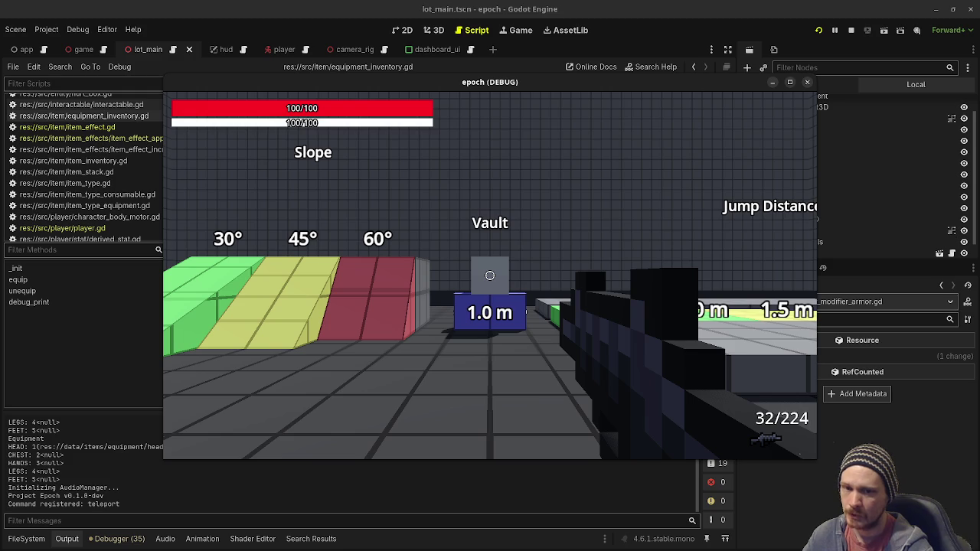
pyautogui.press('w')
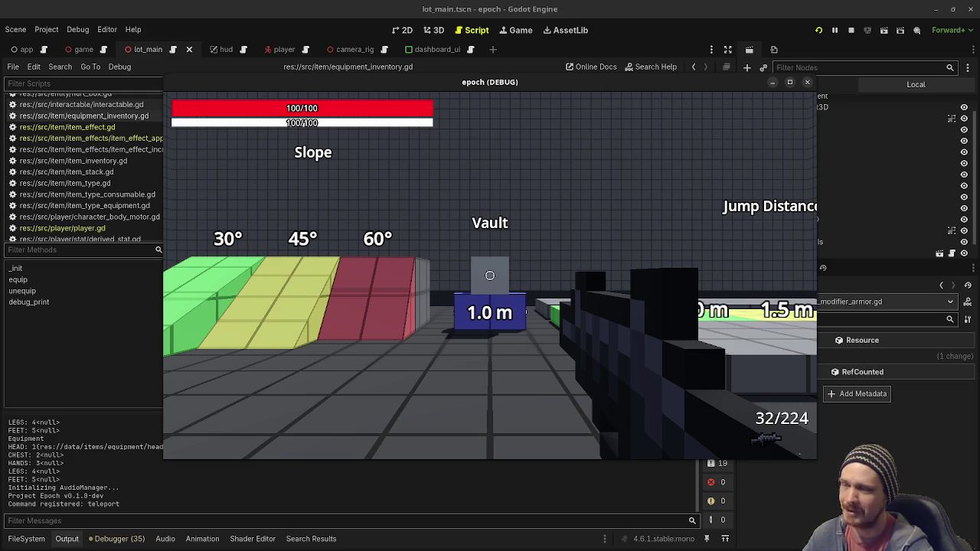
pyautogui.press('w')
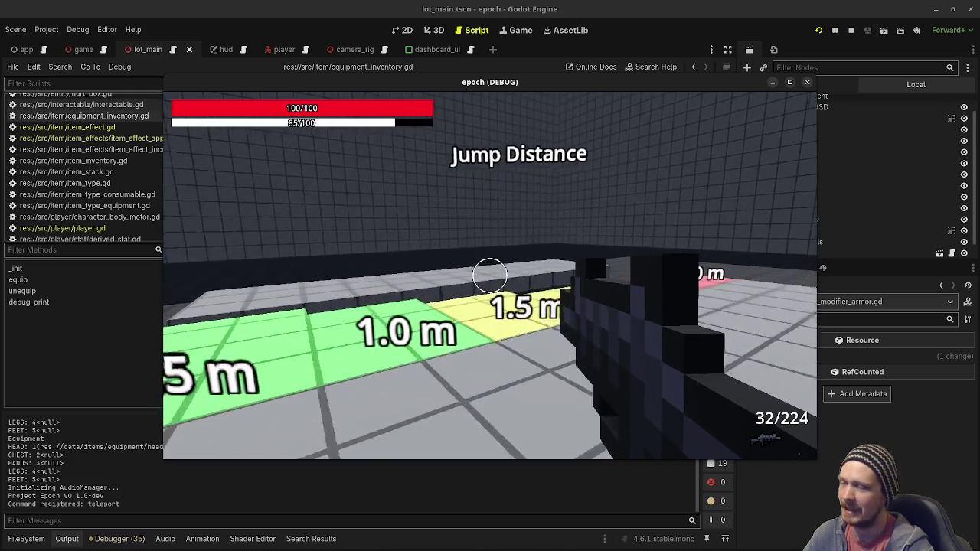
pyautogui.press('w')
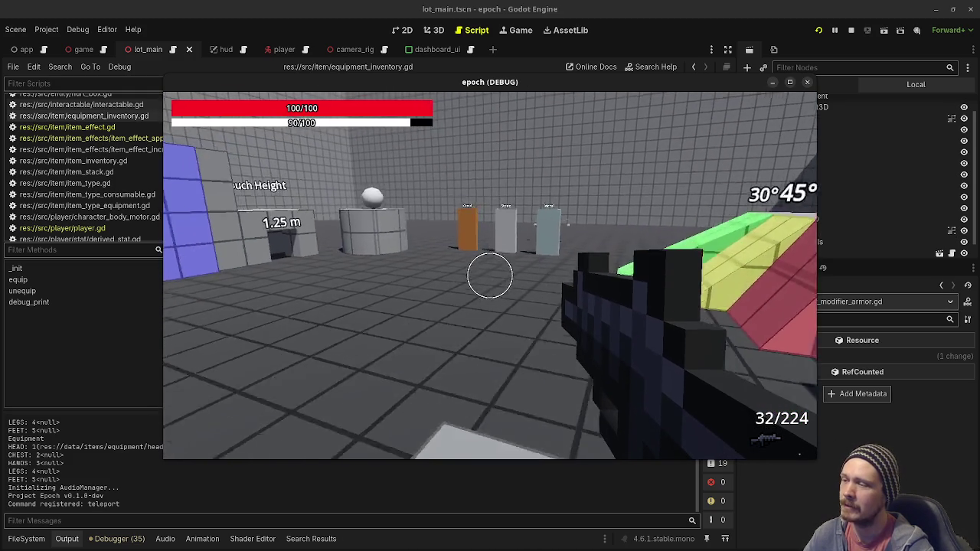
pyautogui.press('w')
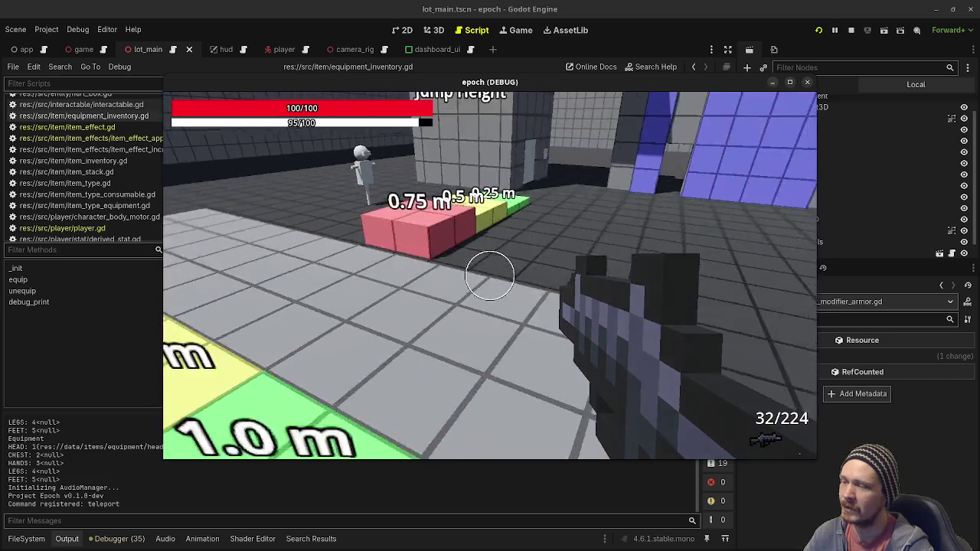
pyautogui.moveTo(490, 276)
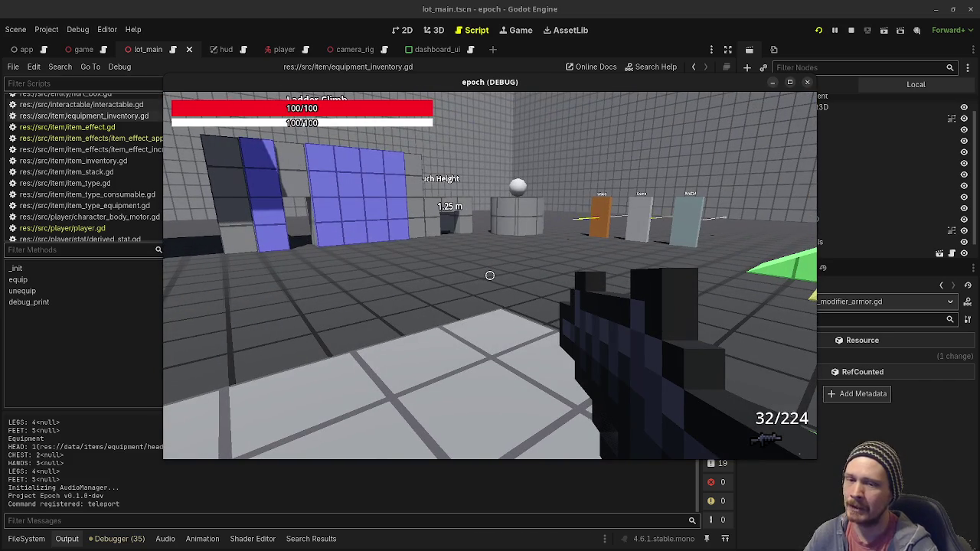
pyautogui.press('w')
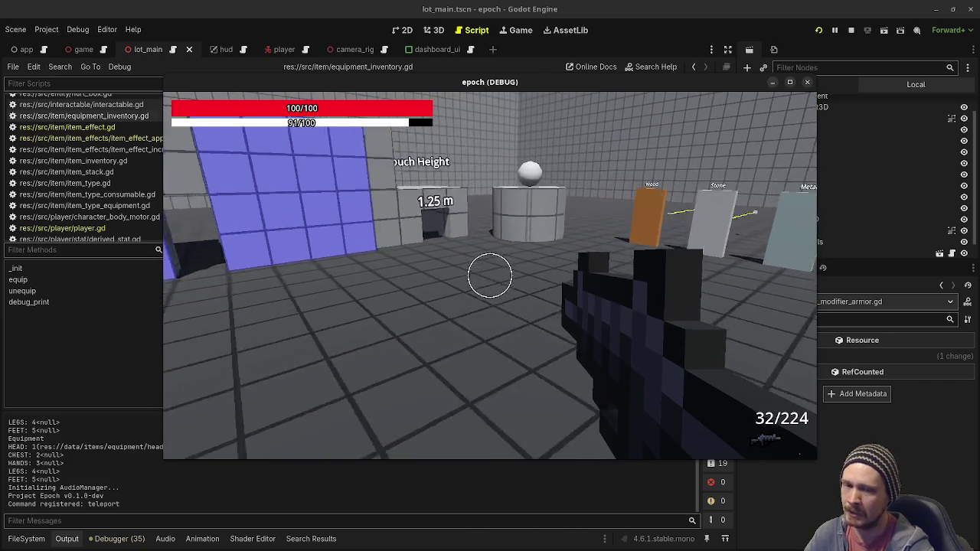
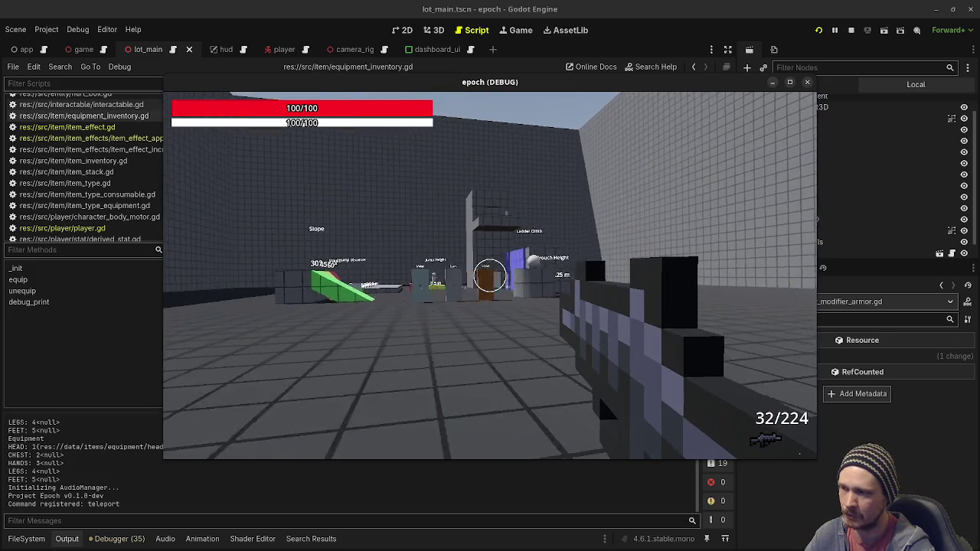
# Walk through the test course onto the grey platform and fire at the pillar
pyautogui.press('w')
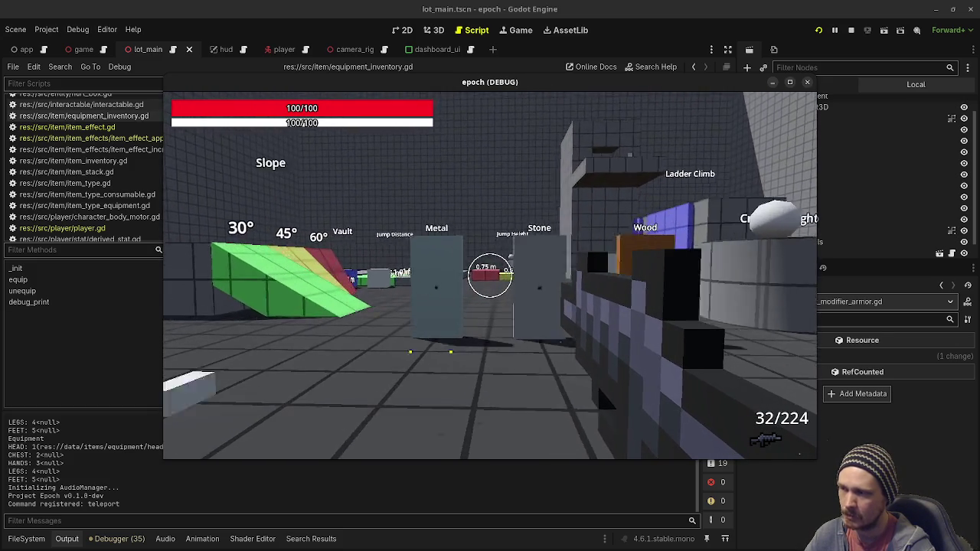
pyautogui.press('w')
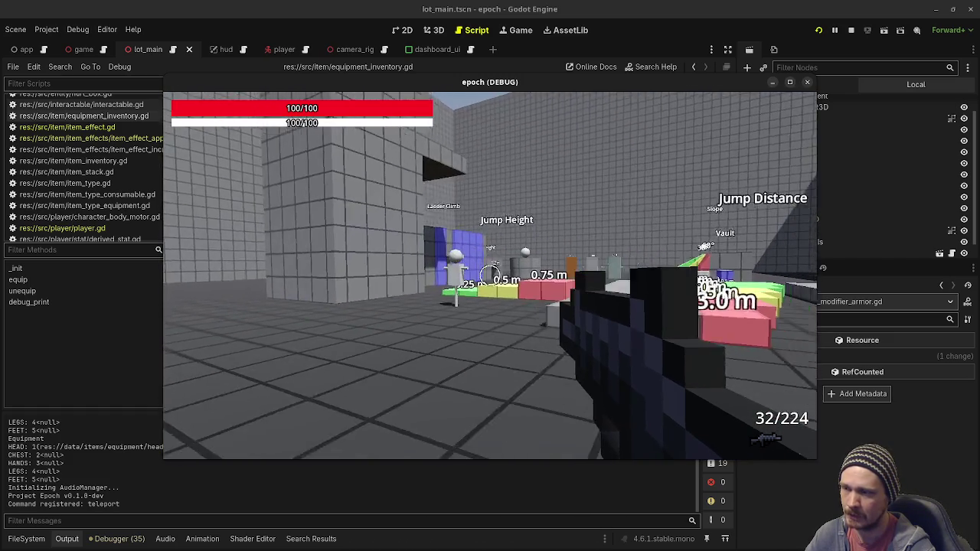
pyautogui.press('space')
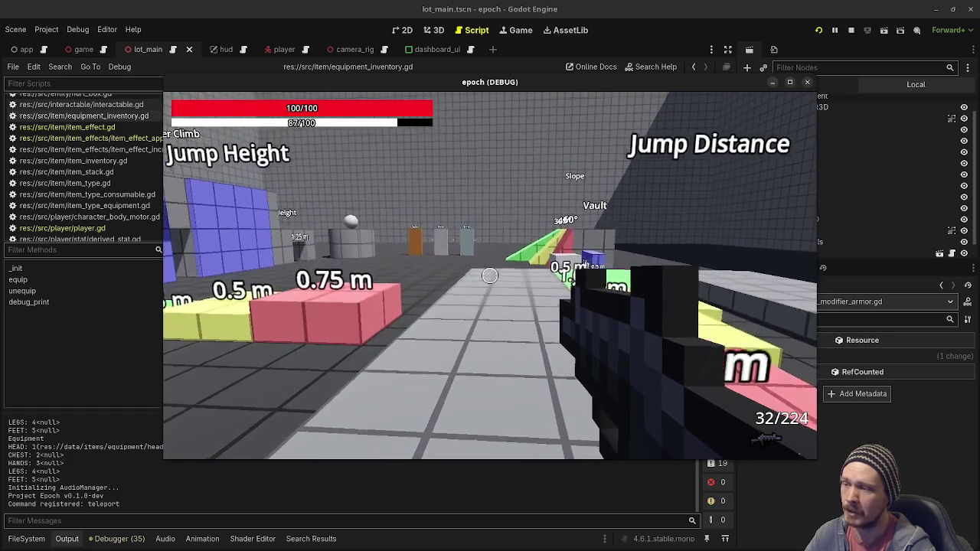
pyautogui.press('w')
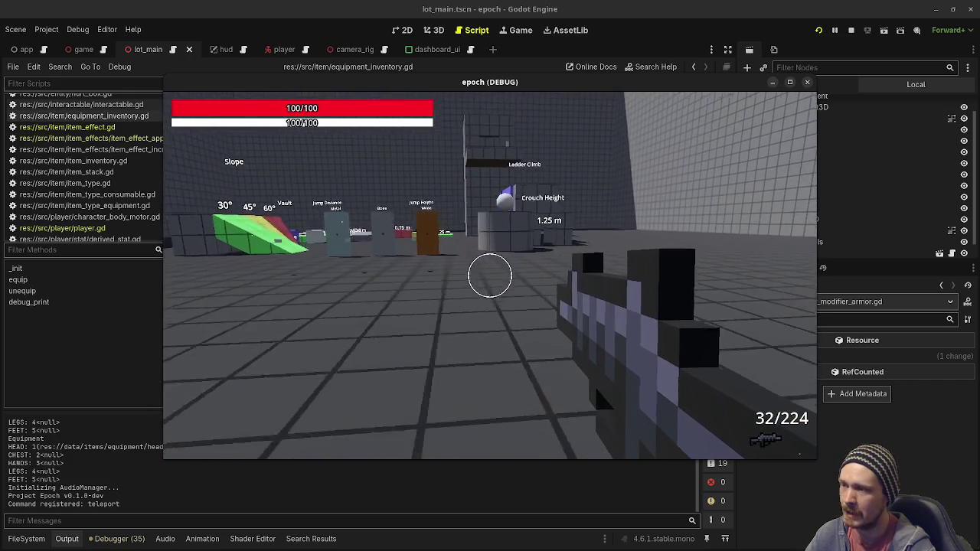
pyautogui.press('w')
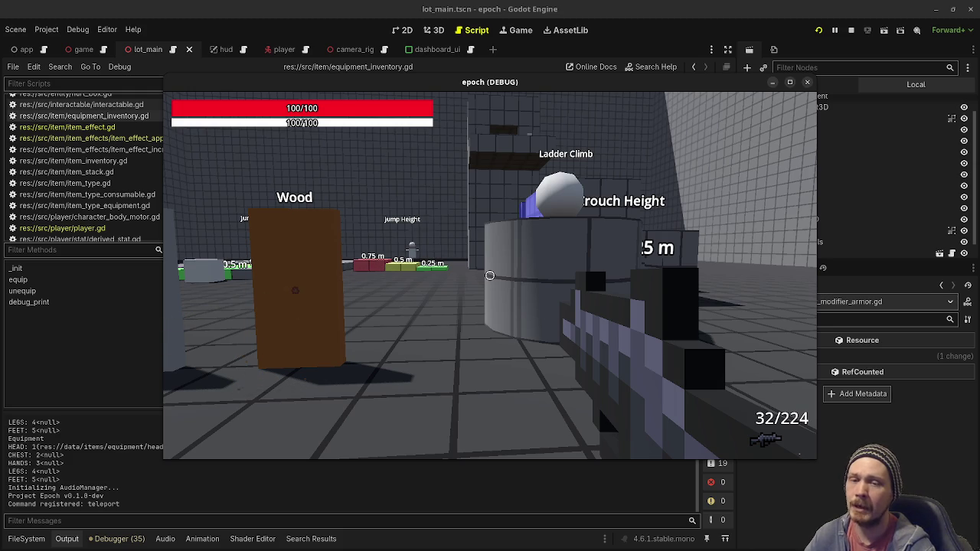
pyautogui.press('w')
pyautogui.click(490, 276)
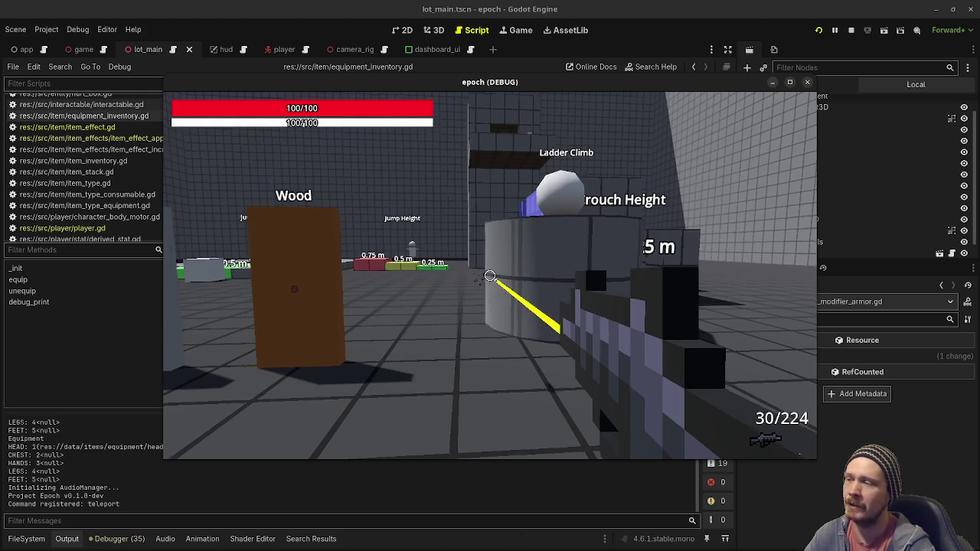
# Cross the jump-distance course, fire toward the ramp, and head for the Vault area
pyautogui.press('w')
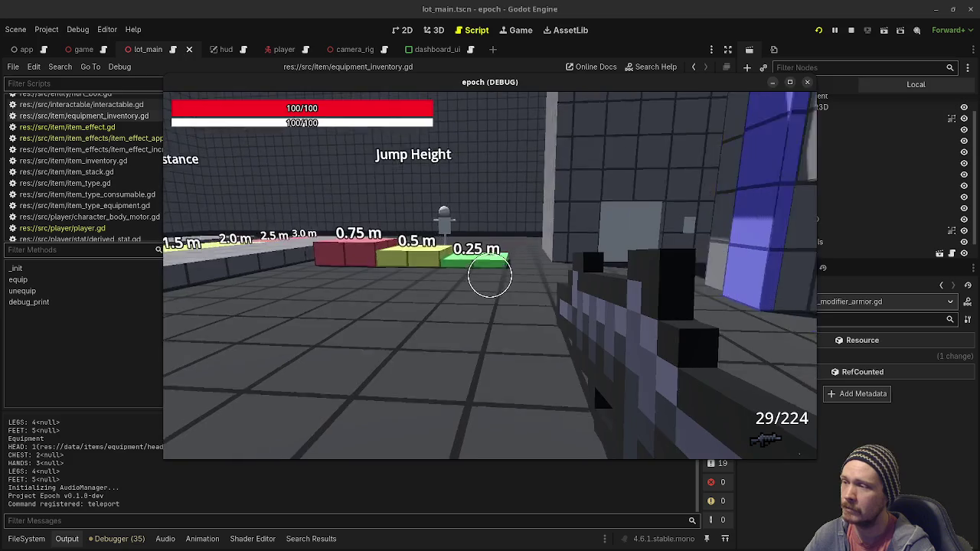
pyautogui.press('w')
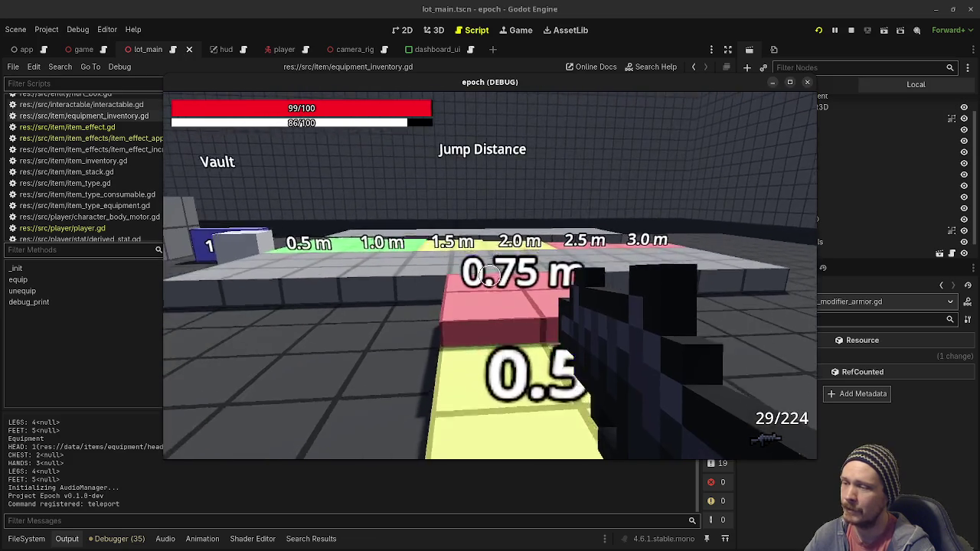
pyautogui.press('w')
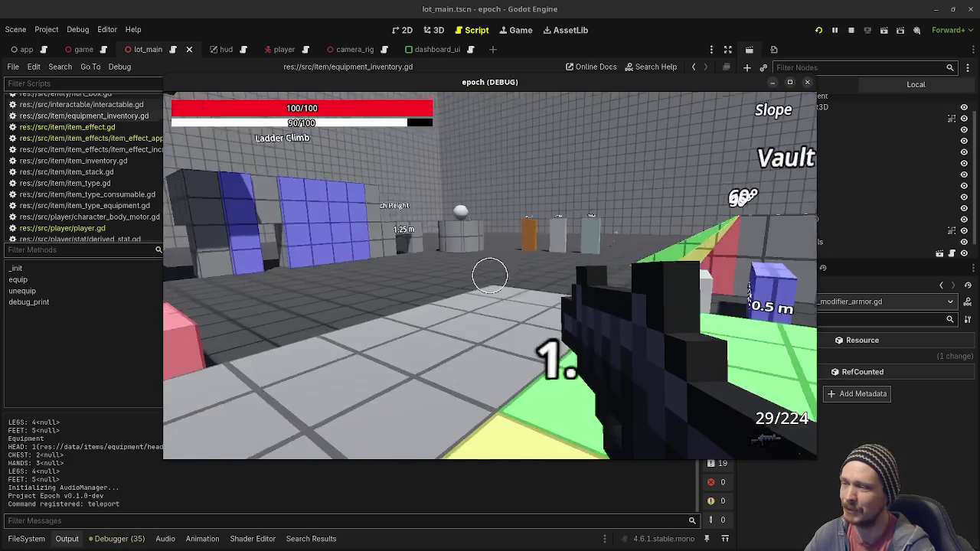
pyautogui.press('w')
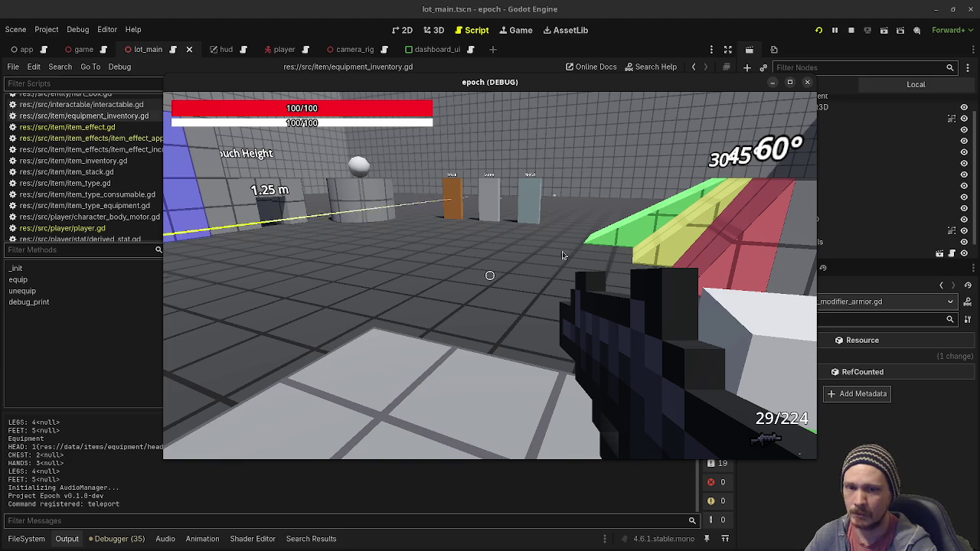
pyautogui.click(421, 224)
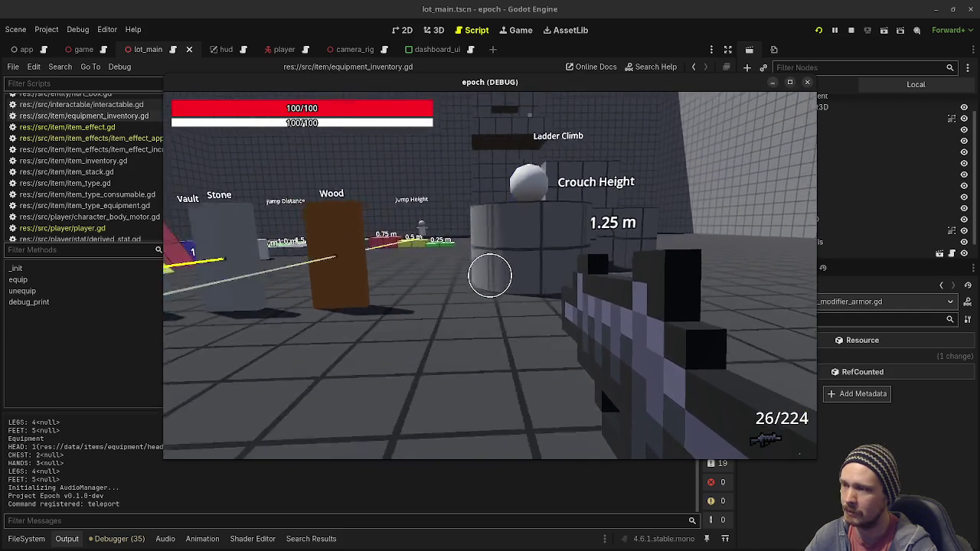
pyautogui.press('w')
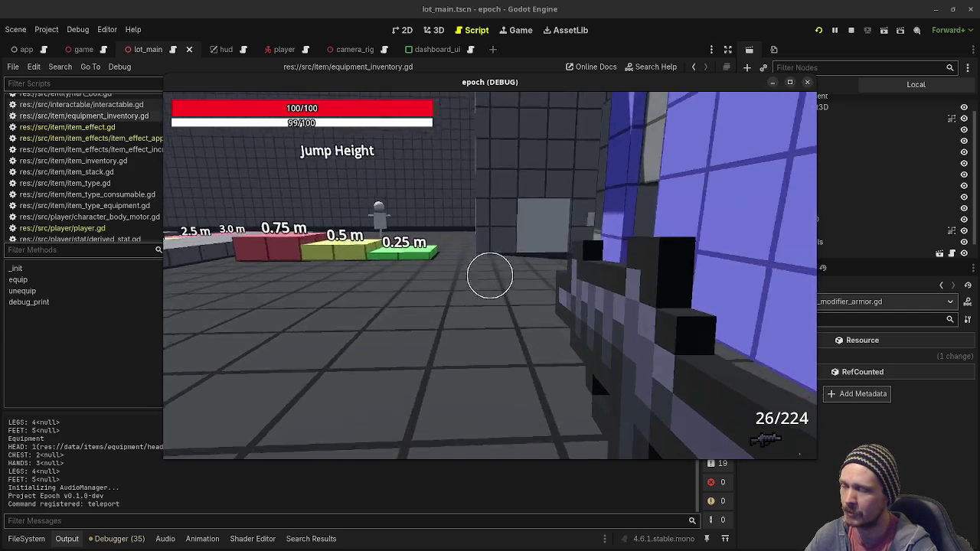
# Show the performance overlay, unequip the head item to print equipment, then stop the game
pyautogui.press('F3')
pyautogui.click(490, 276)
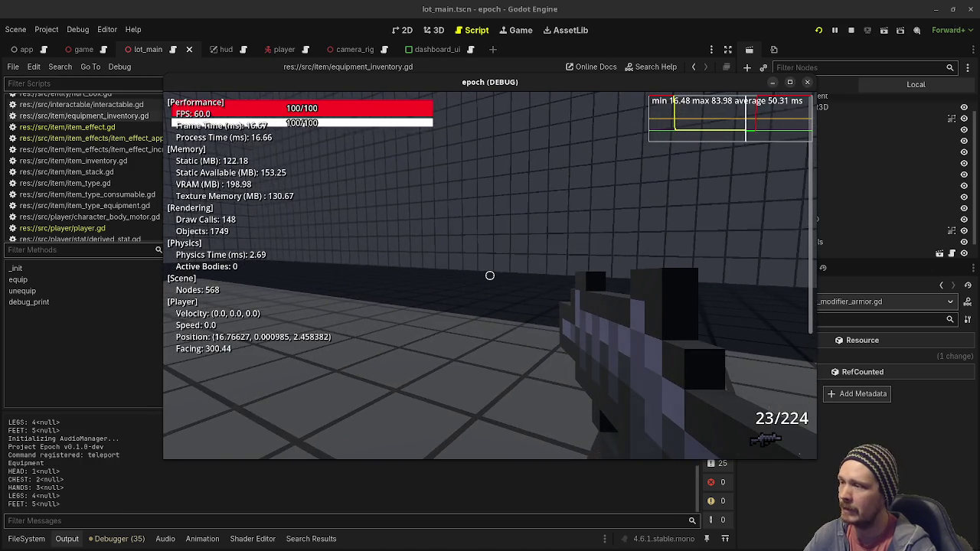
pyautogui.press('w')
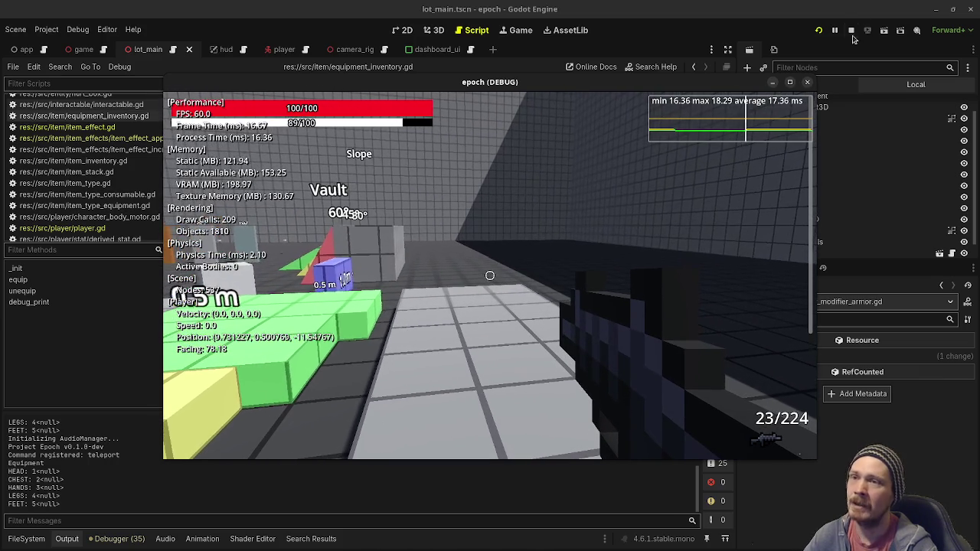
pyautogui.click(850, 30)
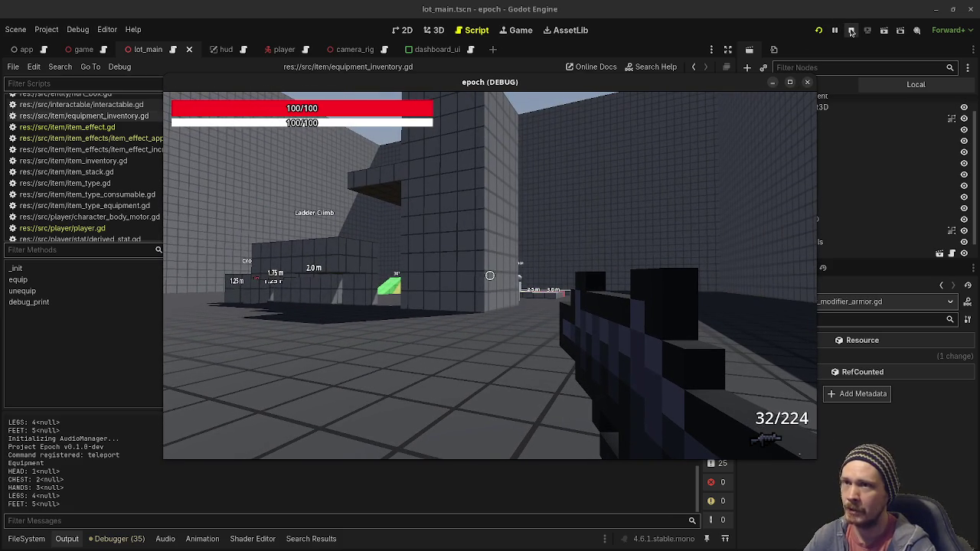
pyautogui.click(851, 32)
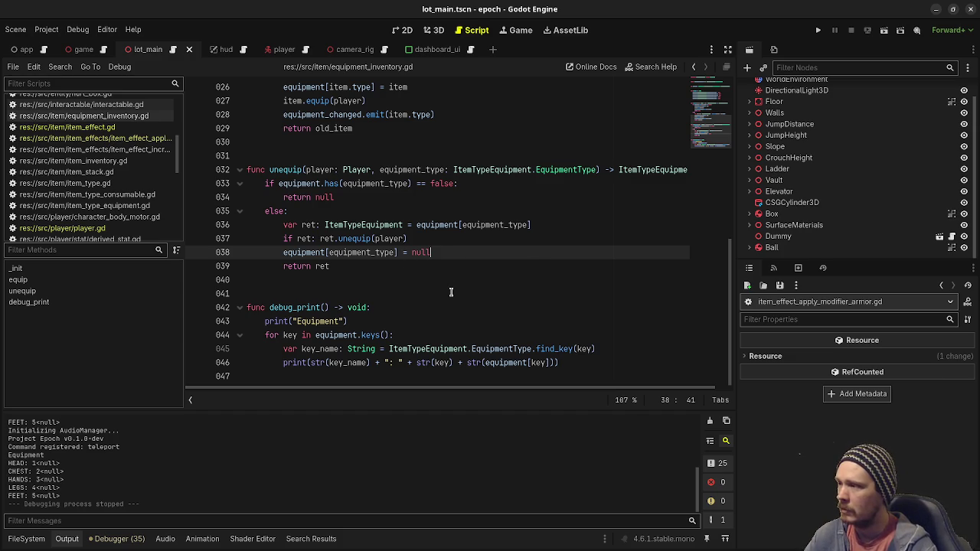
# Scroll the script list and open player_state_crouch.gd
pyautogui.scroll(-3, 109, 153)
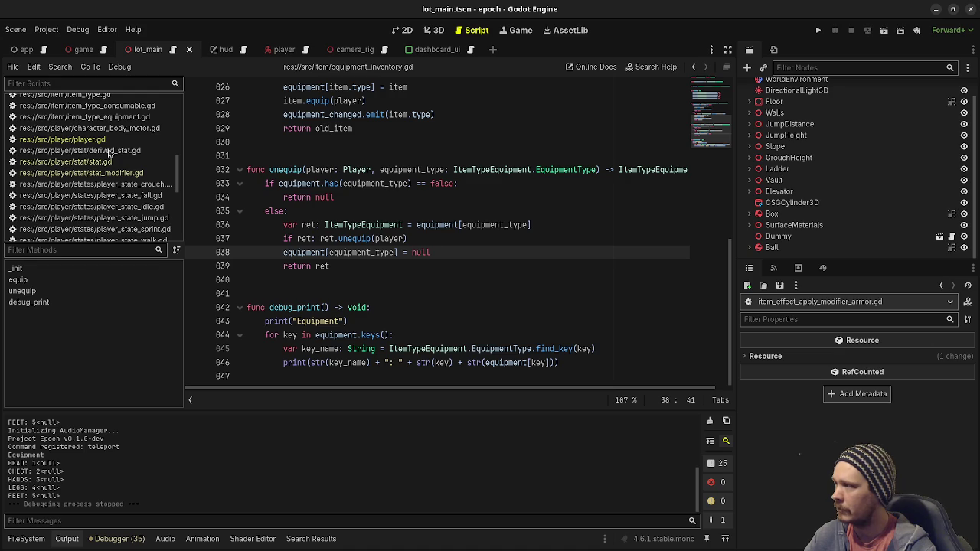
pyautogui.click(119, 190)
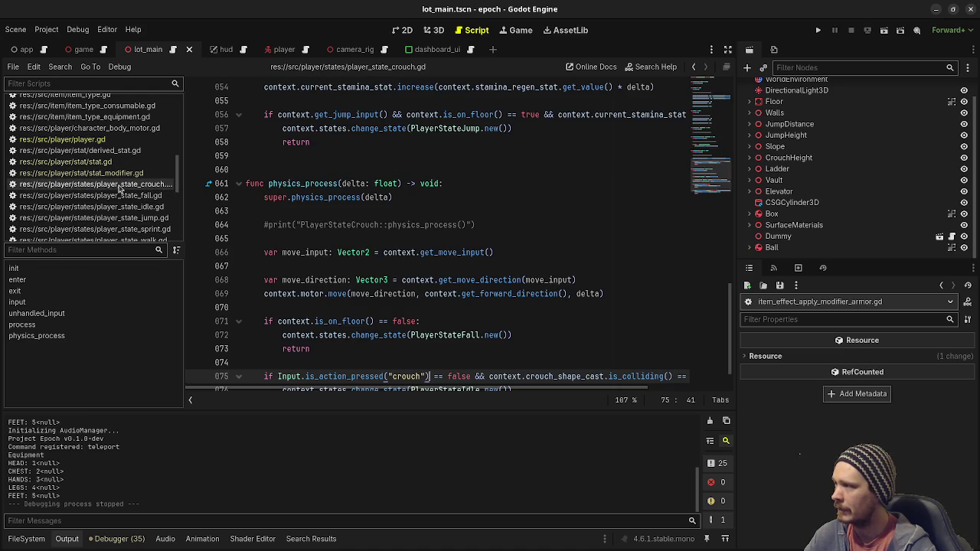
# Inspect the crouch enter code, highlighting move_speed_stat and forward_max_speed on line 13
pyautogui.scroll(15, 460, 238)
pyautogui.scroll(1, 449, 243)
pyautogui.moveTo(385, 256); pyautogui.dragTo(472, 296)
pyautogui.click(557, 313)
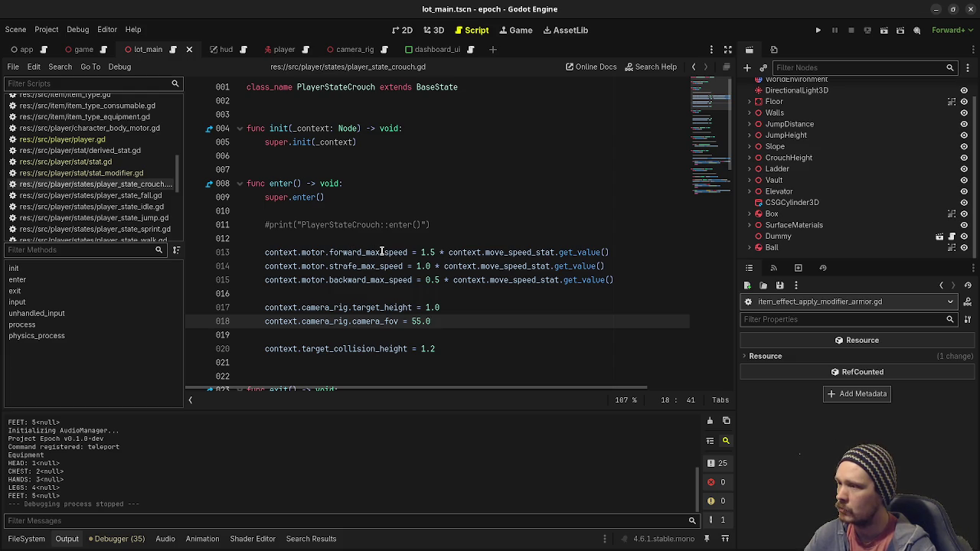
pyautogui.doubleClick(524, 252)
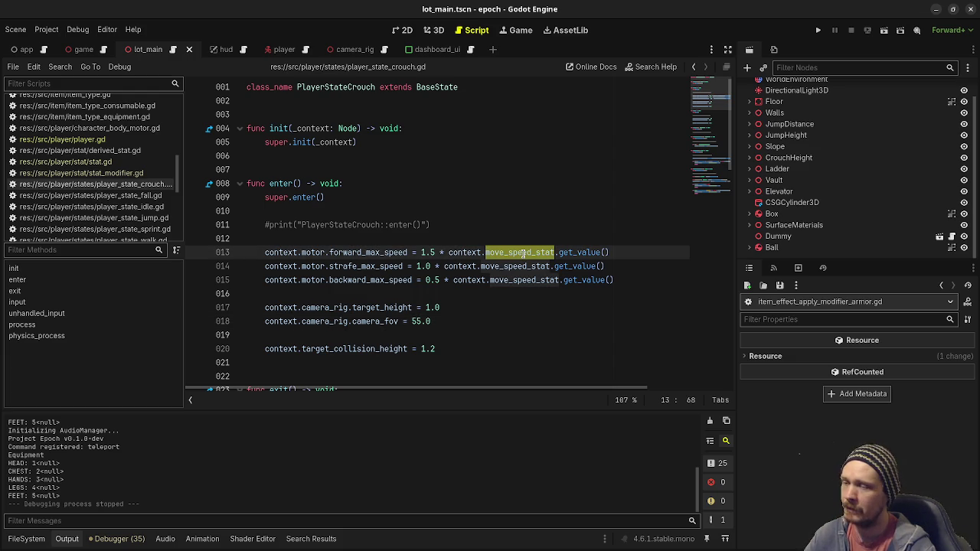
pyautogui.doubleClick(368, 253)
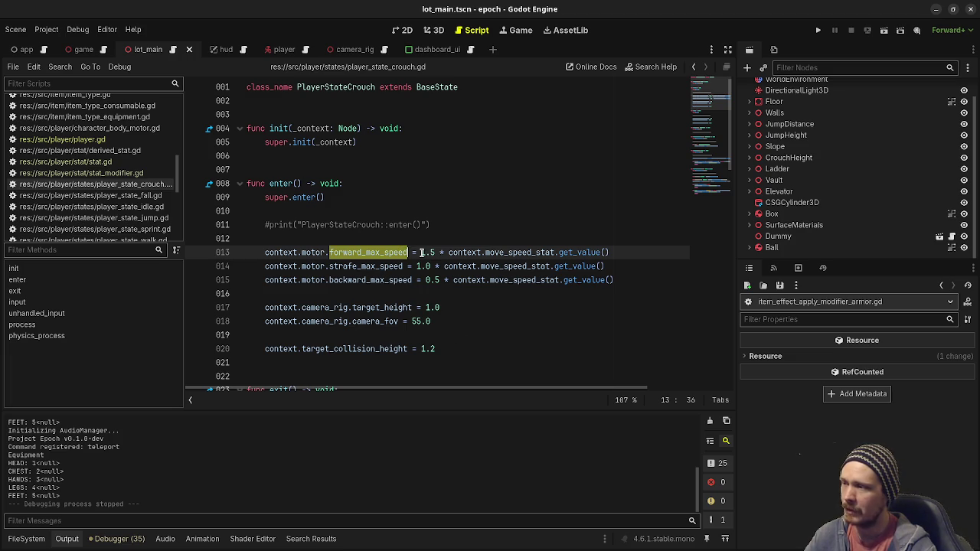
# Check the 1.5 forward speed multiplier, then switch to player.gd
pyautogui.click(422, 252)
pyautogui.doubleClick(425, 252)
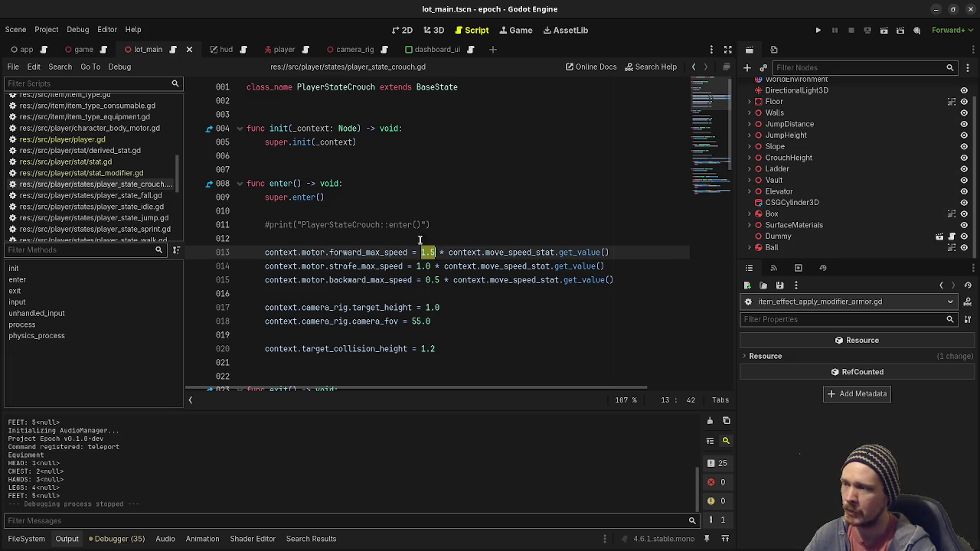
pyautogui.click(496, 295)
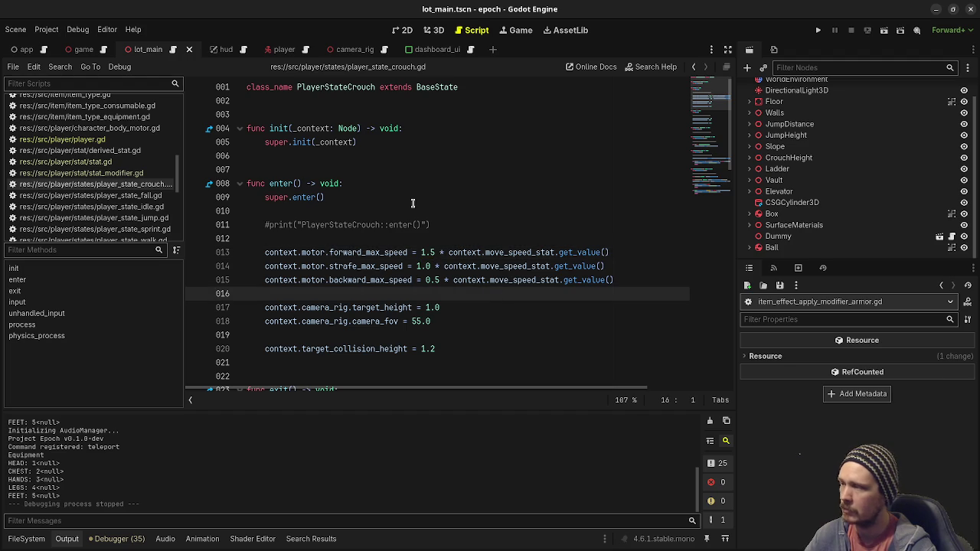
pyautogui.click(115, 139)
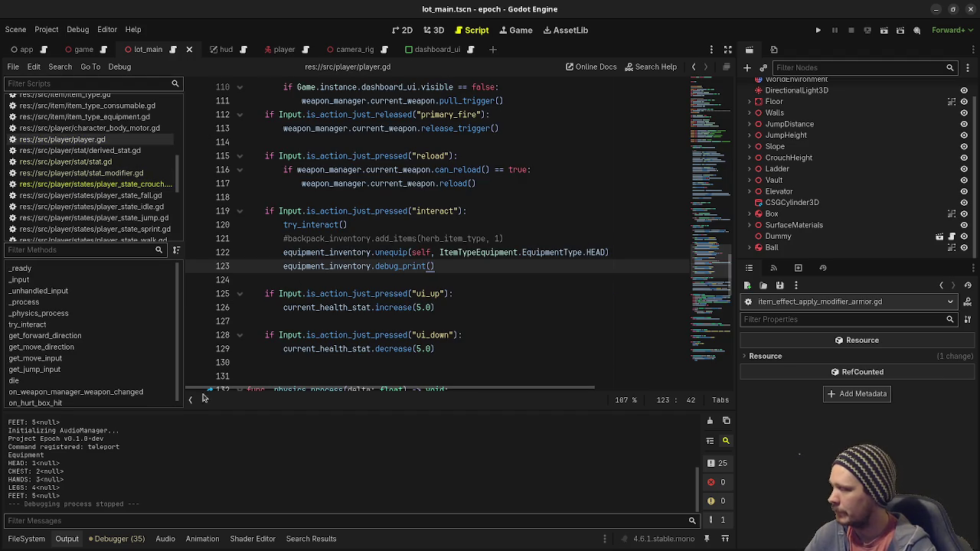
# Scroll the Output log up to review the earlier run's equipment printout
pyautogui.scroll(3, 74, 467)
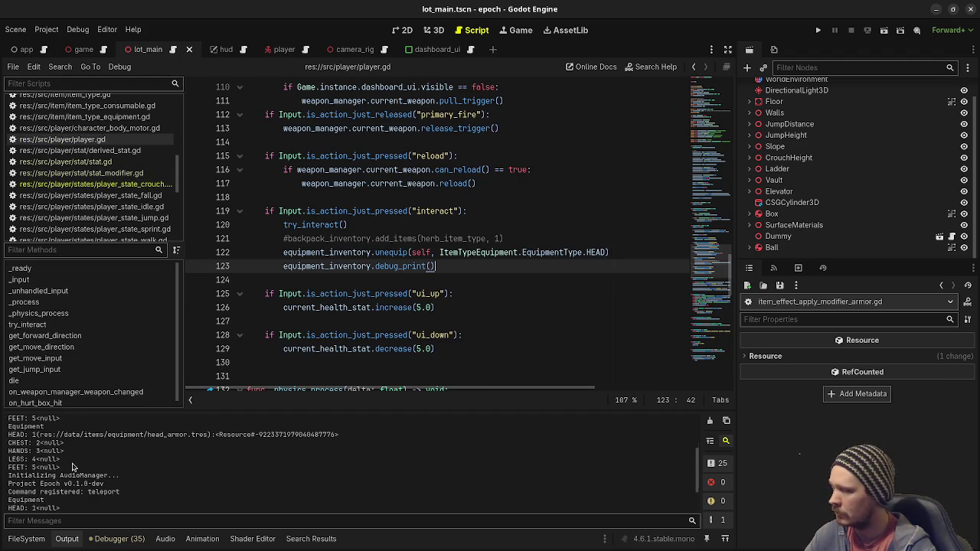
pyautogui.scroll(1, 73, 467)
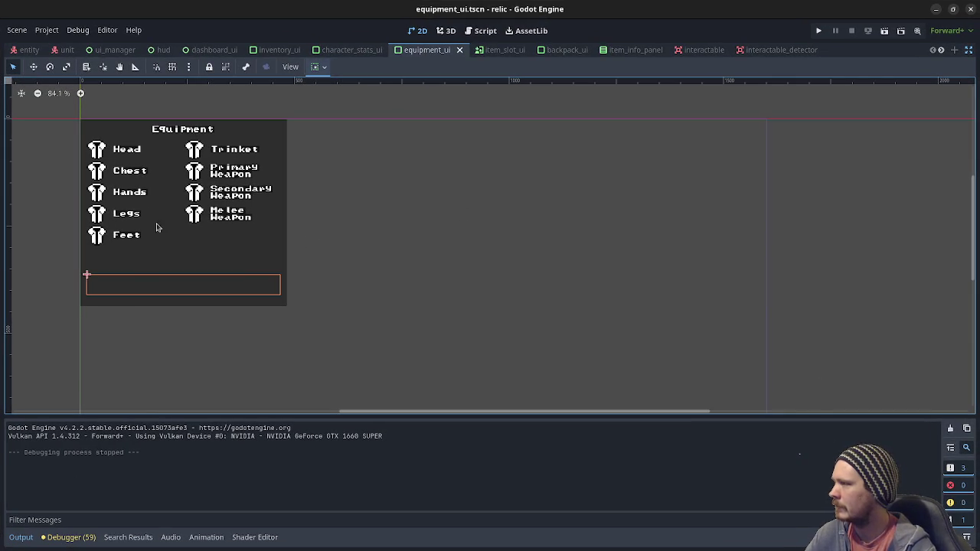
# Exit distraction-free mode to restore the scene, file and inspector panels
pyautogui.click(21, 537)
pyautogui.click(21, 537)
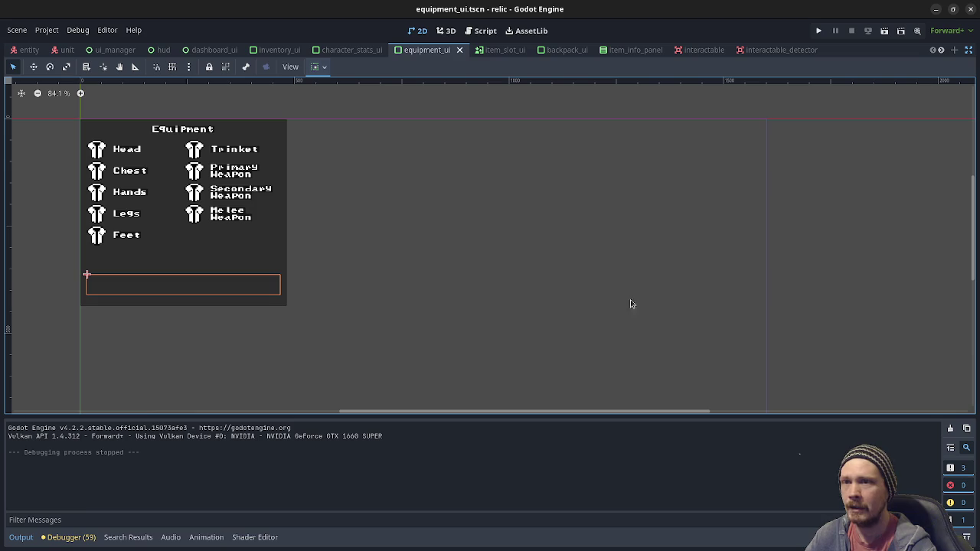
pyautogui.click(968, 51)
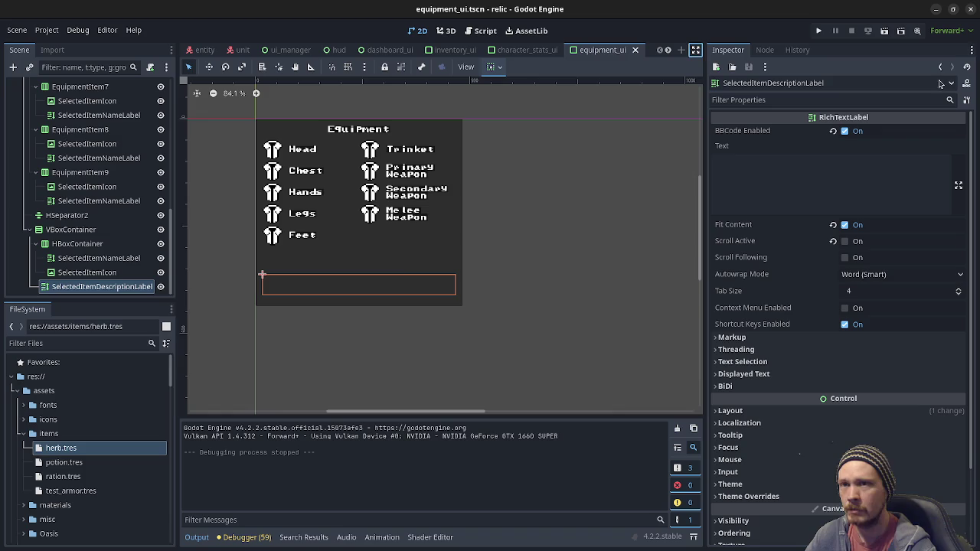
# Expand res://assets/icons to browse its images, then minimize the relic editor
pyautogui.click(49, 419)
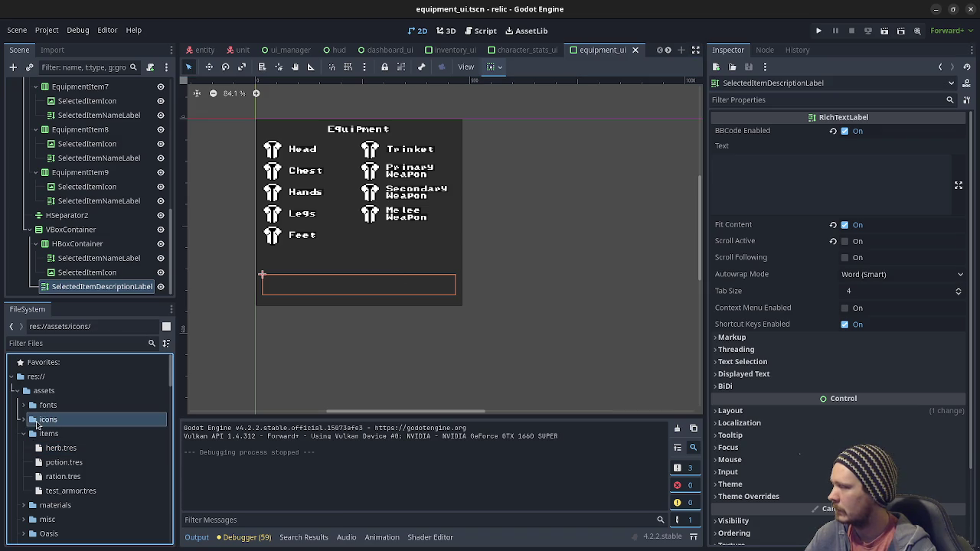
pyautogui.click(23, 420)
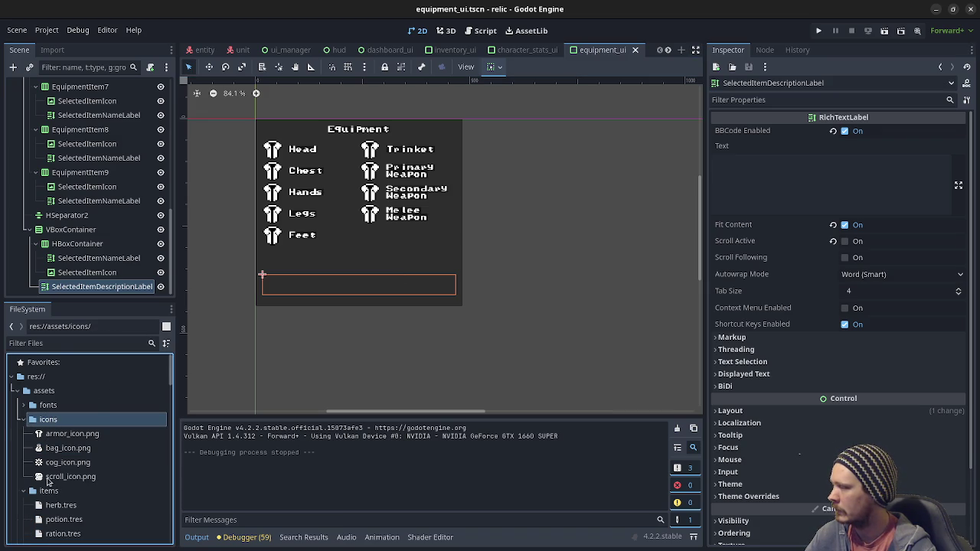
pyautogui.scroll(-3, 115, 490)
pyautogui.scroll(-10, 115, 490)
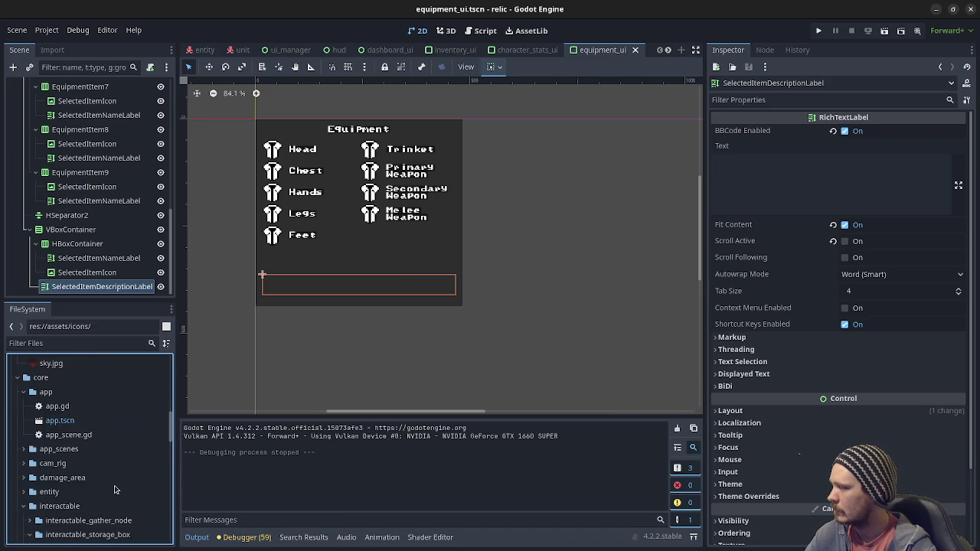
pyautogui.scroll(15, 112, 487)
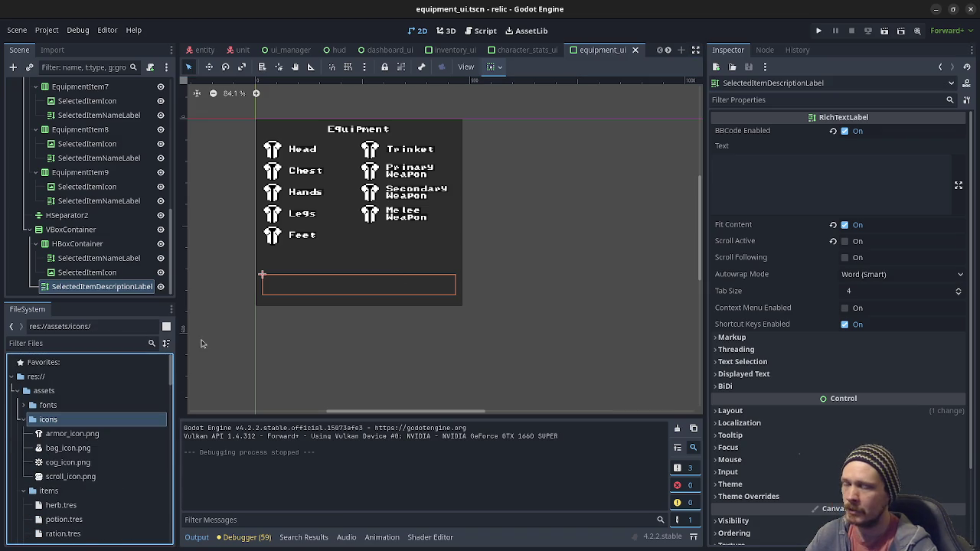
pyautogui.click(936, 10)
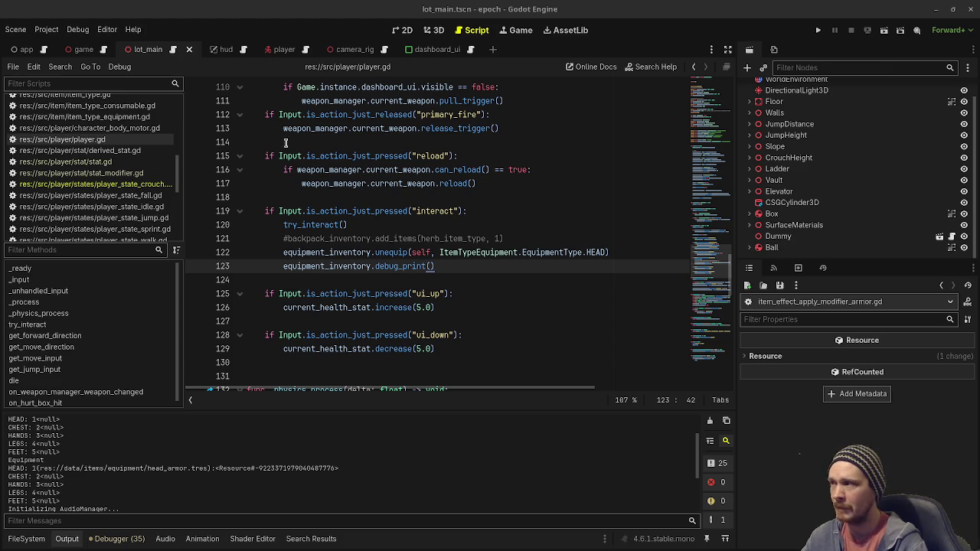
pyautogui.moveTo(283, 130); pyautogui.dragTo(260, 130)
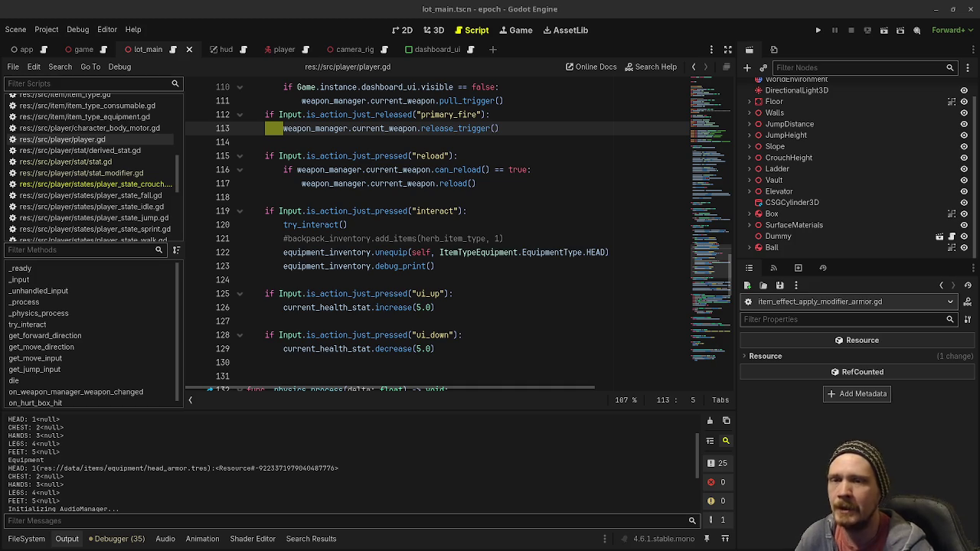
# Switch from Godot to Aseprite's Home window via the window overview
pyautogui.press('super')
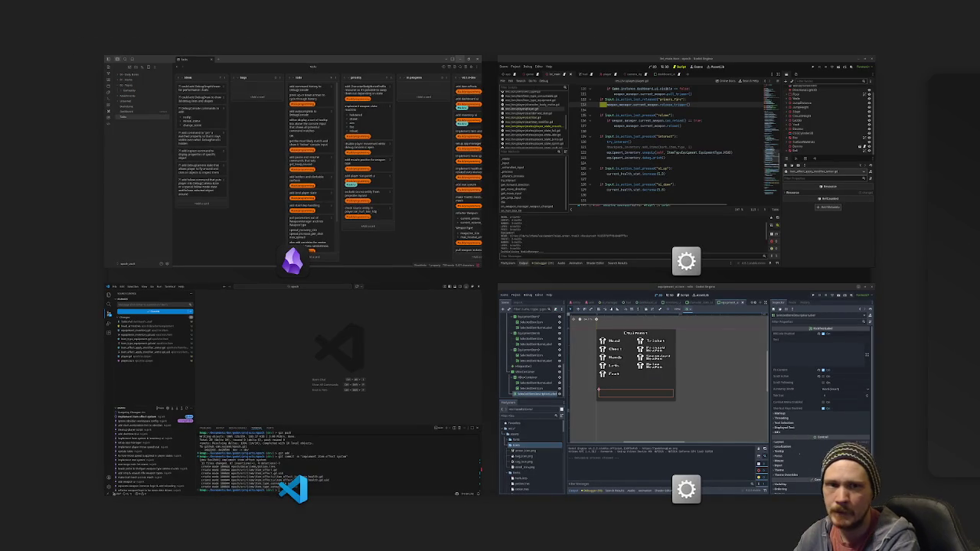
pyautogui.press('super')
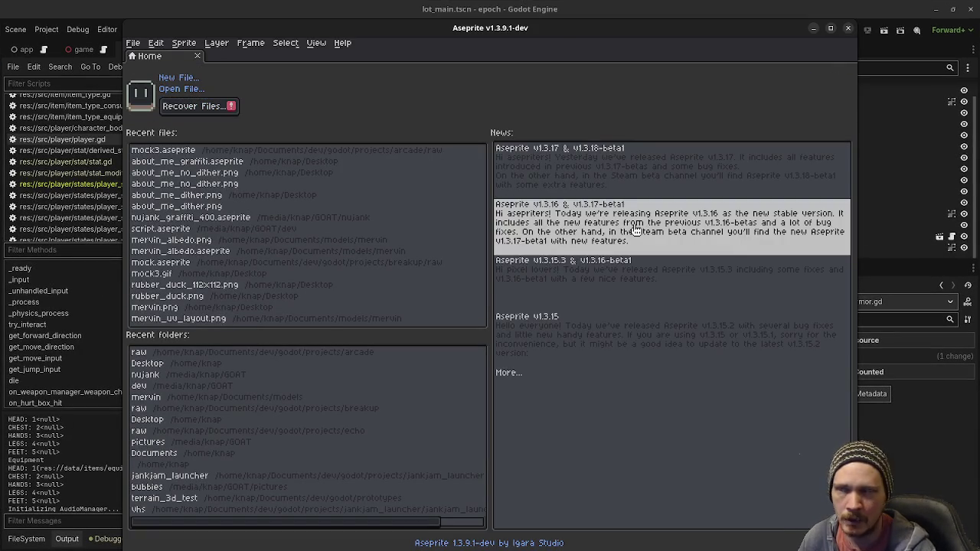
# Create a new 1600×1600 sprite
pyautogui.click(132, 43)
pyautogui.click(140, 58)
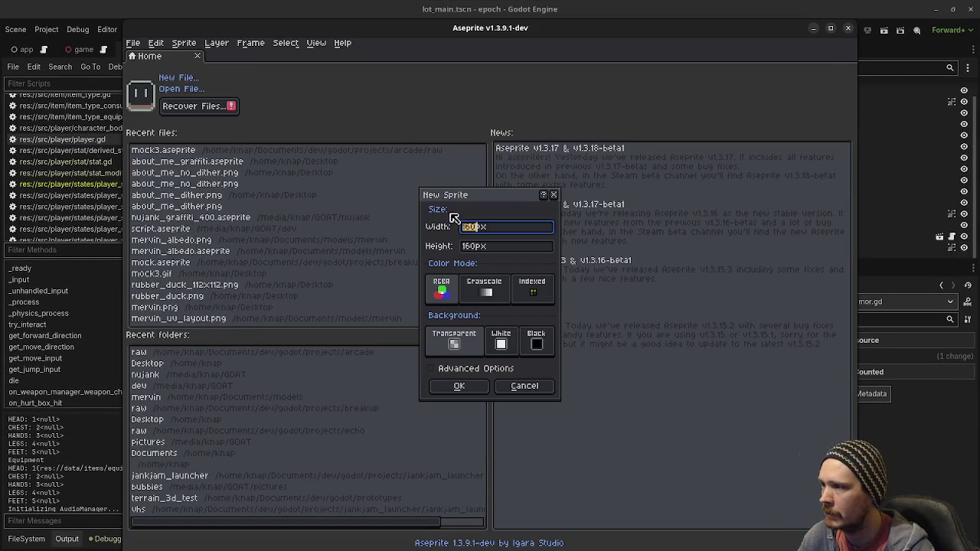
pyautogui.write('0')
pyautogui.press('Tab')
pyautogui.write('0')
pyautogui.press('Return')
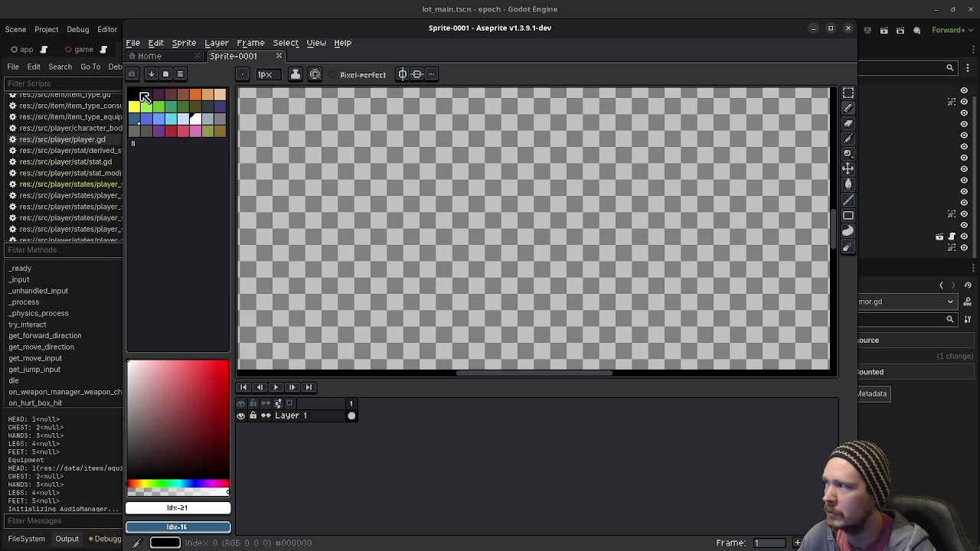
# Fill the canvas dark navy, ready a white Pencil, and maximize the window with a smaller timeline
pyautogui.click(145, 92)
pyautogui.press('g')
pyautogui.click(275, 115)
pyautogui.click(195, 118)
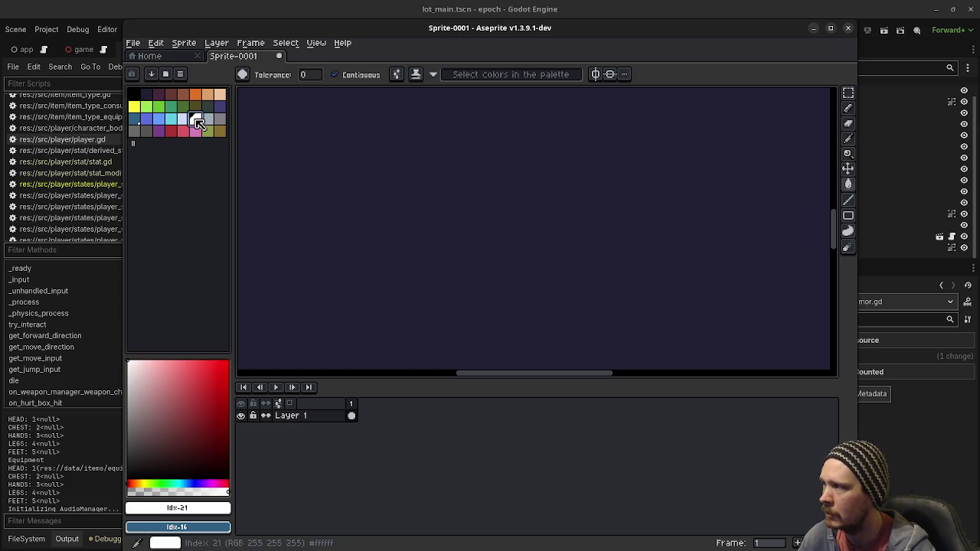
pyautogui.press('b')
pyautogui.moveTo(387, 139); pyautogui.dragTo(565, 164)
pyautogui.hotkey('ctrl', 'z')
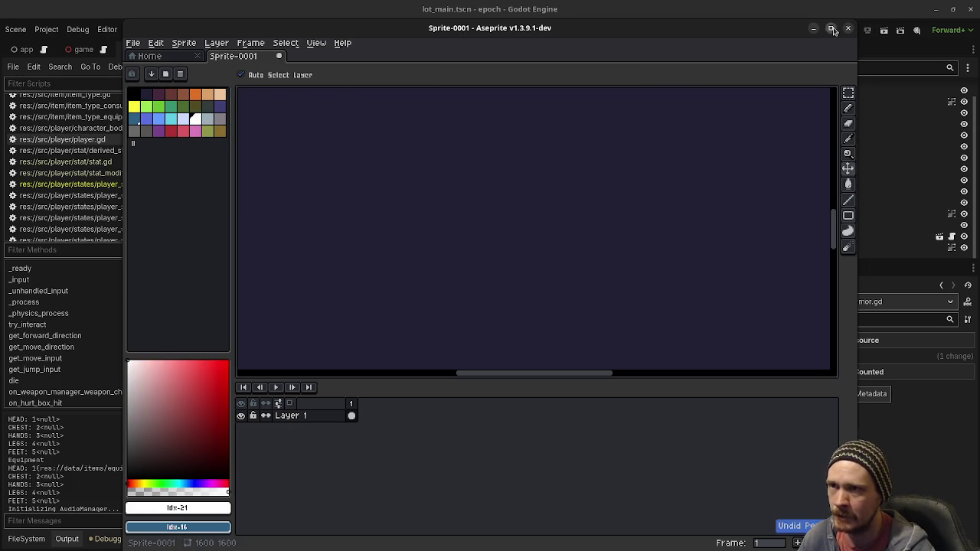
pyautogui.click(830, 28)
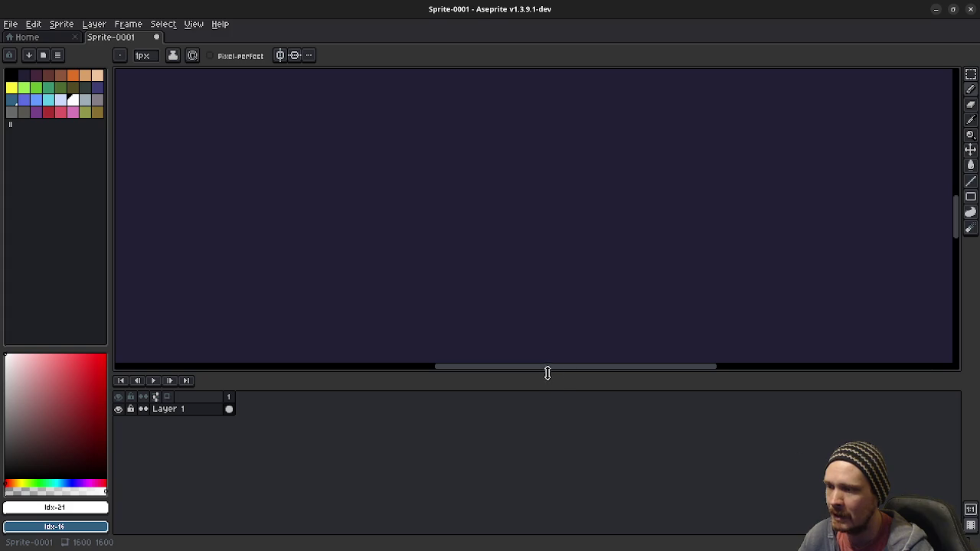
pyautogui.moveTo(547, 373)
pyautogui.mouseDown()
pyautogui.moveTo(563, 505)
pyautogui.moveTo(571, 488)
pyautogui.mouseUp()
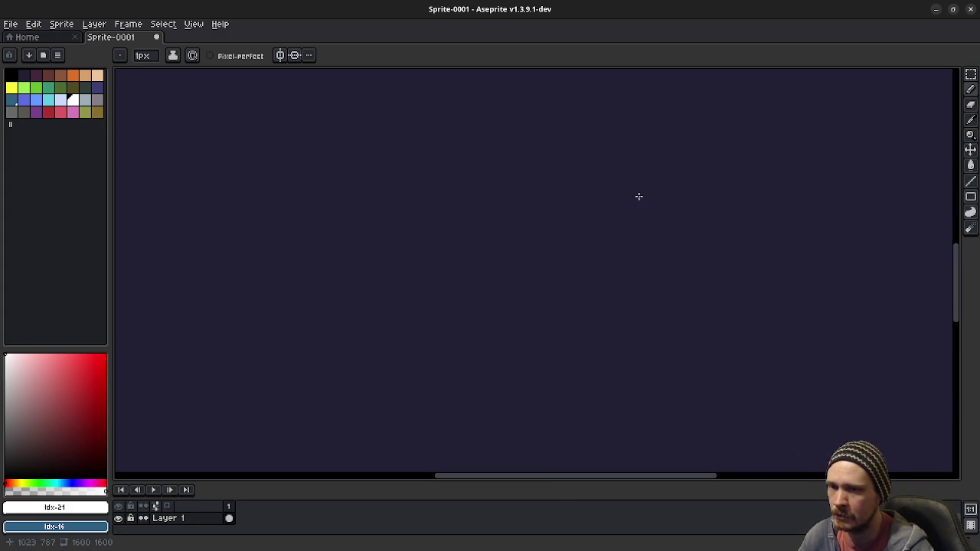
# Draw a box in the upper left and handwrite 'Engine' inside it
pyautogui.click(761, 199)
pyautogui.hotkey('ctrl', 'z')
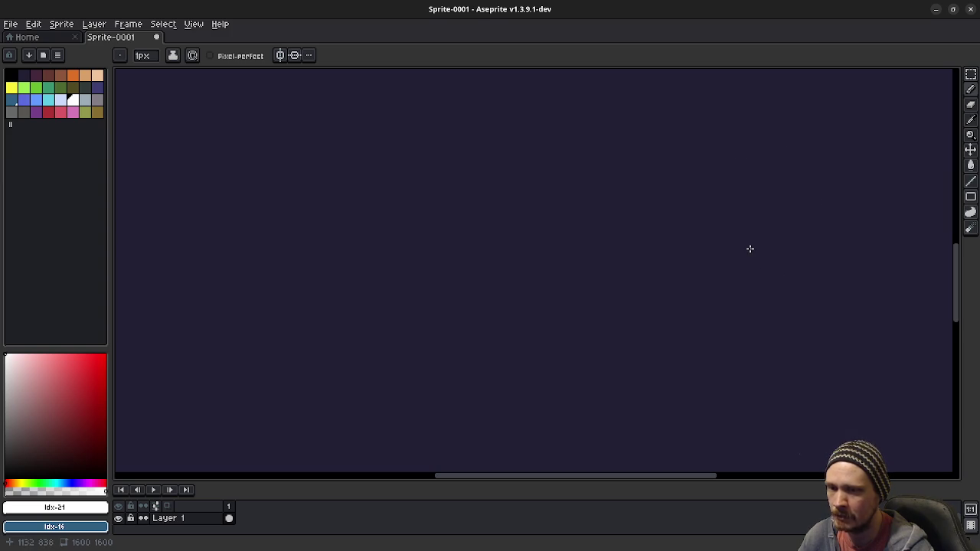
pyautogui.click(331, 148)
pyautogui.moveTo(264, 128)
pyautogui.mouseDown()
pyautogui.moveTo(449, 118)
pyautogui.moveTo(301, 280)
pyautogui.moveTo(283, 130)
pyautogui.mouseUp()
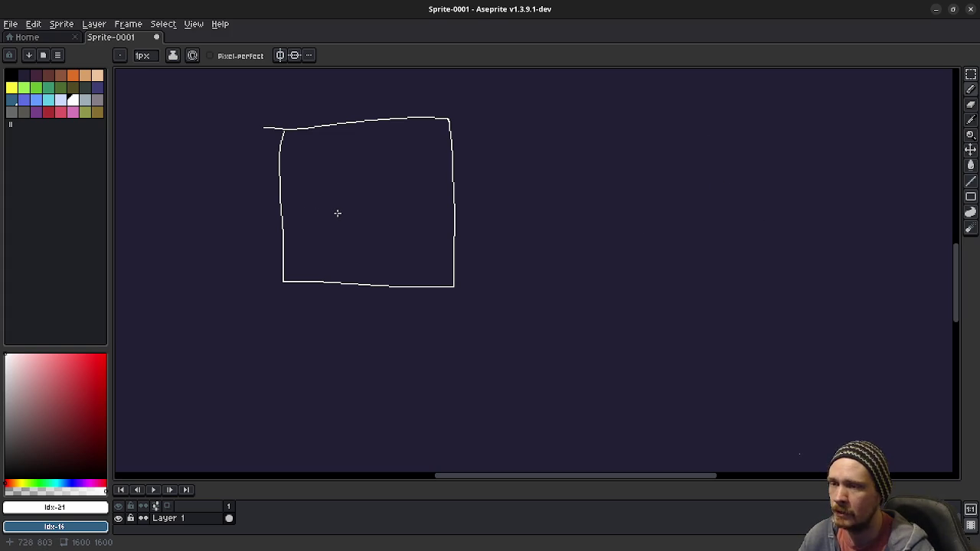
pyautogui.click(382, 189)
pyautogui.hotkey('ctrl', 'z')
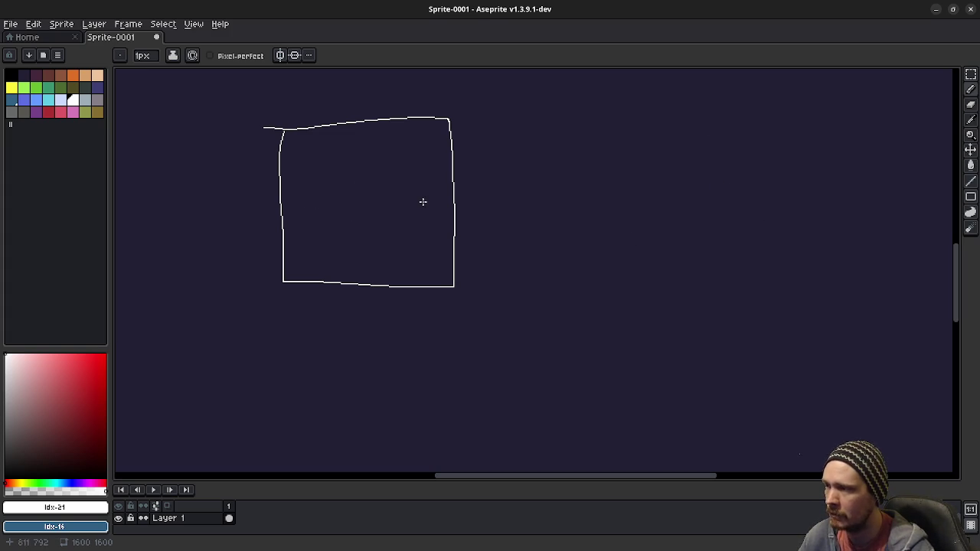
pyautogui.moveTo(318, 157)
pyautogui.mouseDown()
pyautogui.moveTo(343, 184)
pyautogui.moveTo(333, 171)
pyautogui.mouseUp()
pyautogui.moveTo(302, 163)
pyautogui.mouseDown()
pyautogui.moveTo(340, 162)
pyautogui.moveTo(353, 183)
pyautogui.moveTo(381, 161)
pyautogui.moveTo(371, 215)
pyautogui.mouseUp()
pyautogui.moveTo(394, 165)
pyautogui.mouseDown()
pyautogui.moveTo(400, 179)
pyautogui.moveTo(439, 193)
pyautogui.mouseUp()
pyautogui.moveTo(344, 156); pyautogui.dragTo(354, 170)
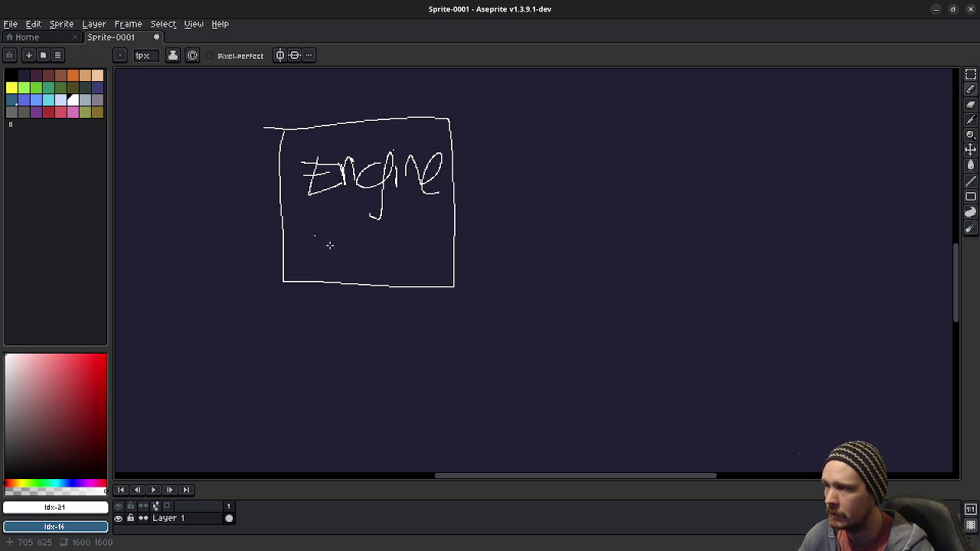
# Draw a down arrow to 'C++' and an arrow right from Engine to a new box
pyautogui.moveTo(364, 261)
pyautogui.mouseDown()
pyautogui.moveTo(374, 323)
pyautogui.moveTo(395, 297)
pyautogui.mouseUp()
pyautogui.moveTo(357, 337)
pyautogui.mouseDown()
pyautogui.moveTo(353, 365)
pyautogui.moveTo(365, 359)
pyautogui.mouseUp()
pyautogui.moveTo(350, 351)
pyautogui.mouseDown()
pyautogui.moveTo(391, 359)
pyautogui.moveTo(415, 348)
pyautogui.mouseUp()
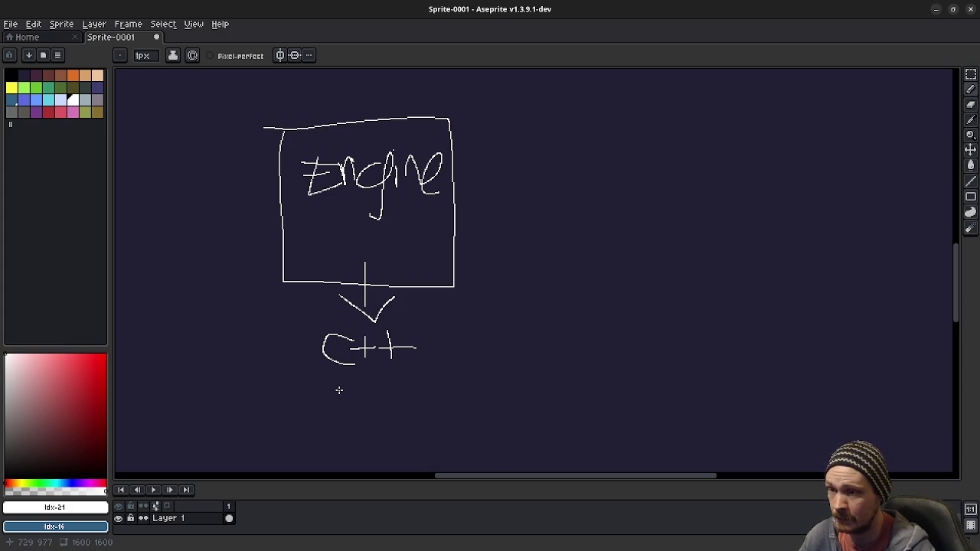
pyautogui.moveTo(413, 207); pyautogui.dragTo(577, 213)
pyautogui.moveTo(600, 150)
pyautogui.mouseDown()
pyautogui.moveTo(685, 295)
pyautogui.moveTo(619, 166)
pyautogui.moveTo(586, 170)
pyautogui.moveTo(642, 232)
pyautogui.moveTo(676, 216)
pyautogui.moveTo(720, 238)
pyautogui.mouseUp()
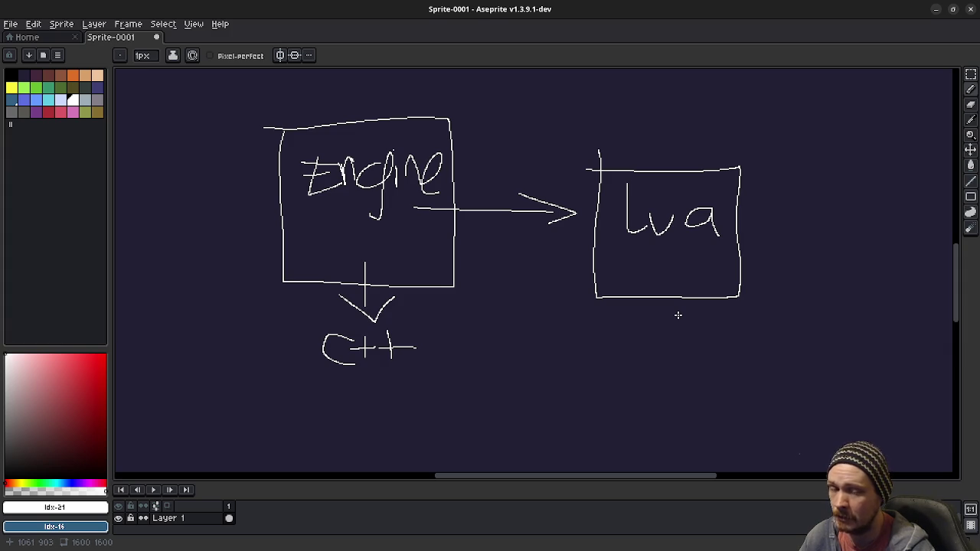
# Draw a line down from the Lua box and a curved arrow above the Engine box
pyautogui.moveTo(670, 267); pyautogui.dragTo(671, 314)
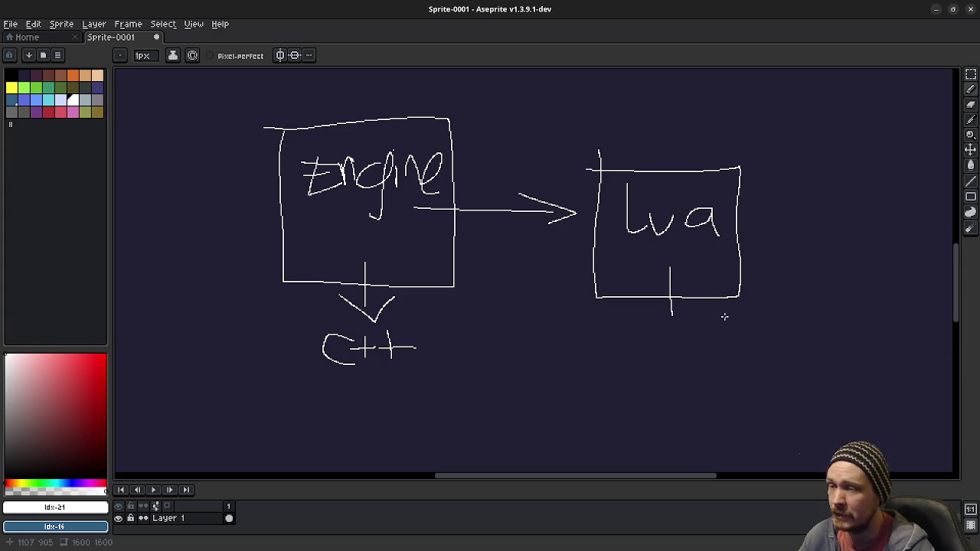
pyautogui.scroll(4, 338, 109)
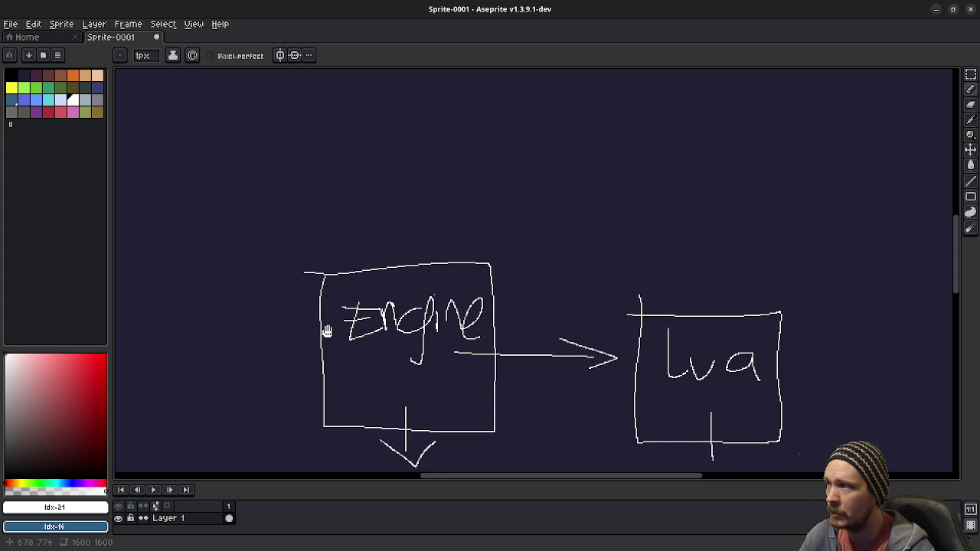
pyautogui.moveTo(308, 160)
pyautogui.mouseDown()
pyautogui.moveTo(402, 240)
pyautogui.moveTo(416, 222)
pyautogui.mouseUp()
# Draw a curved arrow with an arrowhead pointing down into the Lua box
pyautogui.moveTo(383, 194); pyautogui.dragTo(436, 286)
pyautogui.moveTo(588, 332)
pyautogui.mouseDown()
pyautogui.moveTo(534, 247)
pyautogui.moveTo(453, 182)
pyautogui.mouseUp()
pyautogui.moveTo(712, 127)
pyautogui.mouseDown()
pyautogui.moveTo(651, 128)
pyautogui.moveTo(646, 226)
pyautogui.mouseUp()
pyautogui.moveTo(597, 189); pyautogui.dragTo(645, 226)
pyautogui.moveTo(663, 184); pyautogui.dragTo(646, 225)
pyautogui.hscroll(2, 656, 339)
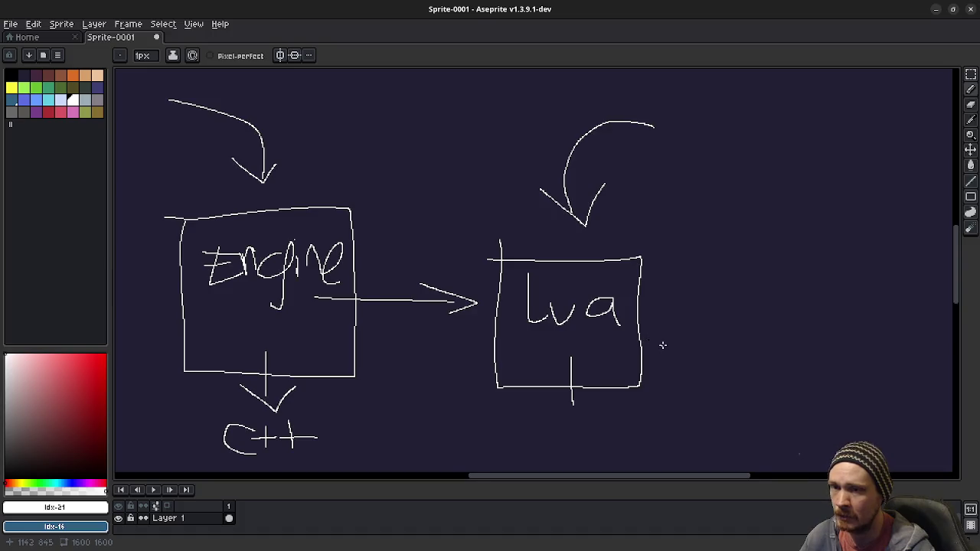
pyautogui.hscroll(1, 628, 339)
pyautogui.hscroll(3, 611, 349)
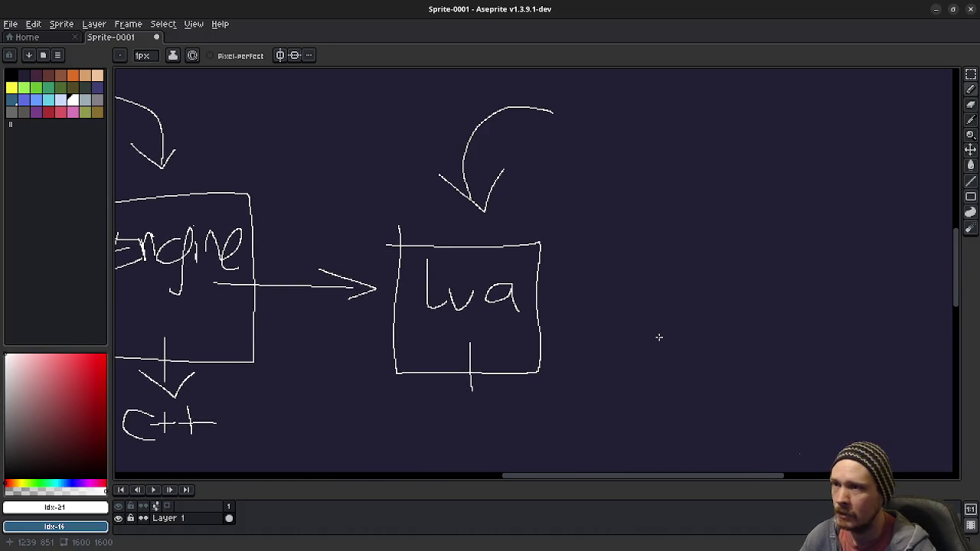
# Draw a stick figure right of the Lua box with an arrow pointing right
pyautogui.moveTo(658, 337); pyautogui.dragTo(581, 322)
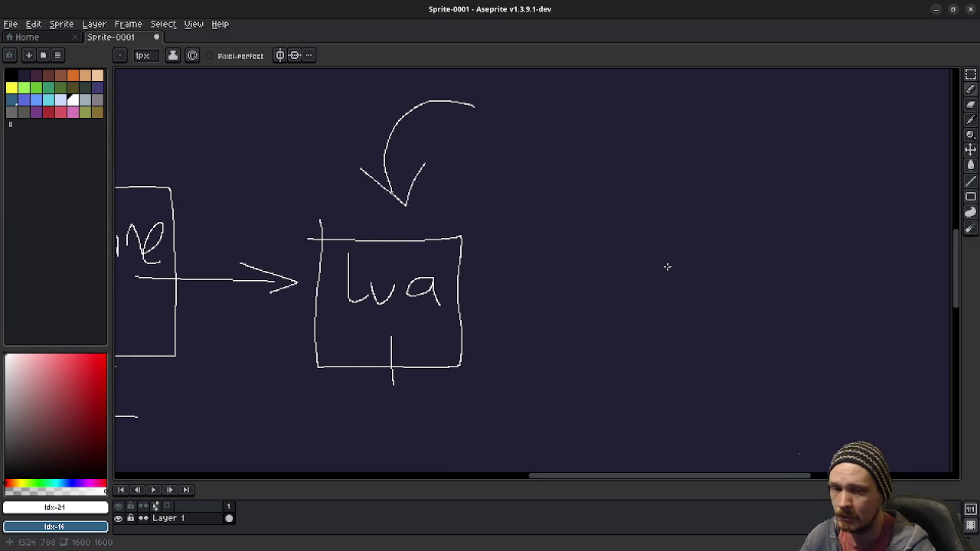
pyautogui.moveTo(642, 211)
pyautogui.mouseDown()
pyautogui.moveTo(667, 223)
pyautogui.moveTo(619, 297)
pyautogui.mouseUp()
pyautogui.moveTo(651, 266); pyautogui.dragTo(666, 302)
pyautogui.moveTo(647, 239)
pyautogui.mouseDown()
pyautogui.moveTo(626, 265)
pyautogui.moveTo(666, 262)
pyautogui.mouseUp()
pyautogui.moveTo(665, 276); pyautogui.dragTo(806, 278)
pyautogui.moveTo(790, 250)
pyautogui.mouseDown()
pyautogui.moveTo(810, 268)
pyautogui.moveTo(775, 289)
pyautogui.mouseUp()
# Draw a second stick figure, a long line beneath, and a box with text lines
pyautogui.hscroll(5, 787, 302)
pyautogui.moveTo(657, 204); pyautogui.dragTo(667, 210)
pyautogui.moveTo(655, 244)
pyautogui.mouseDown()
pyautogui.moveTo(646, 297)
pyautogui.moveTo(671, 294)
pyautogui.moveTo(628, 274)
pyautogui.mouseUp()
pyautogui.moveTo(653, 240); pyautogui.dragTo(679, 270)
pyautogui.moveTo(511, 328)
pyautogui.mouseDown()
pyautogui.moveTo(672, 331)
pyautogui.moveTo(509, 379)
pyautogui.moveTo(660, 334)
pyautogui.mouseUp()
pyautogui.moveTo(517, 346); pyautogui.dragTo(591, 343)
pyautogui.moveTo(545, 351); pyautogui.dragTo(622, 365)
# Sketch an arrowhead above the right figure, then undo it and return to the Pencil
pyautogui.hscroll(-2, 608, 383)
pyautogui.scroll(2, 608, 382)
pyautogui.moveTo(708, 180)
pyautogui.mouseDown()
pyautogui.moveTo(707, 216)
pyautogui.moveTo(724, 202)
pyautogui.mouseUp()
pyautogui.press('v')
pyautogui.press('b')
pyautogui.hotkey('ctrl', 'z')
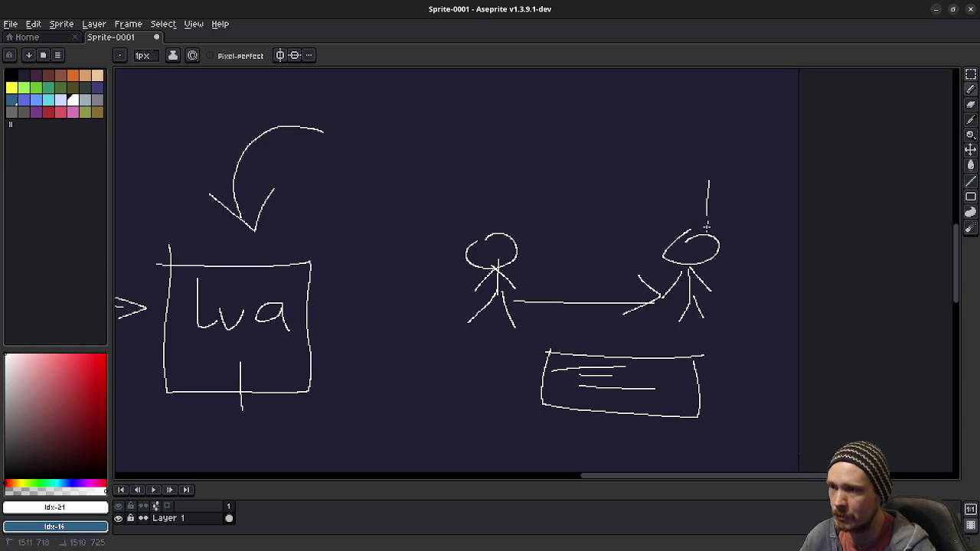
# Draw an arrow back to the left figure and a long arrow down onto the right figure
pyautogui.moveTo(647, 233)
pyautogui.mouseDown()
pyautogui.moveTo(530, 224)
pyautogui.moveTo(554, 189)
pyautogui.mouseUp()
pyautogui.moveTo(496, 217); pyautogui.dragTo(557, 240)
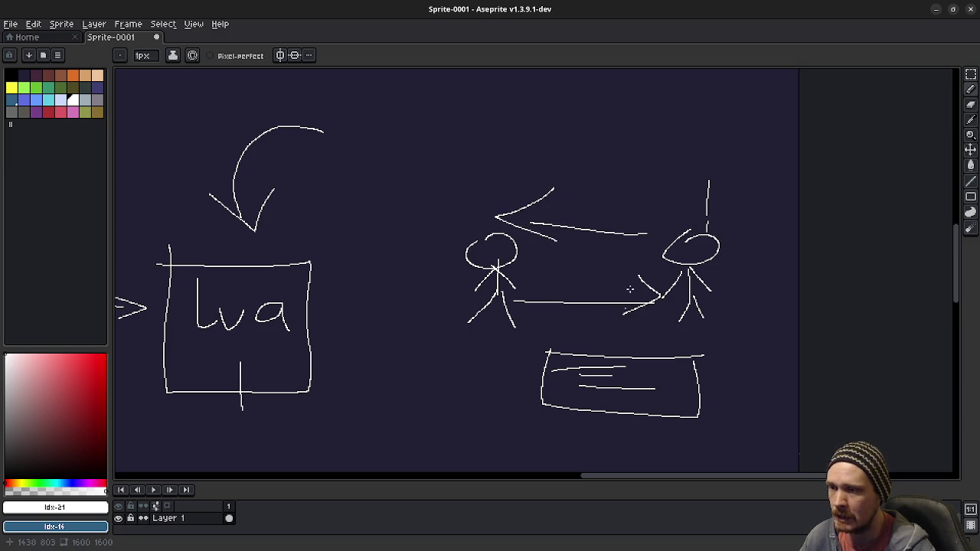
pyautogui.moveTo(653, 76); pyautogui.dragTo(651, 230)
pyautogui.moveTo(628, 193); pyautogui.dragTo(649, 229)
pyautogui.moveTo(649, 229); pyautogui.dragTo(668, 214)
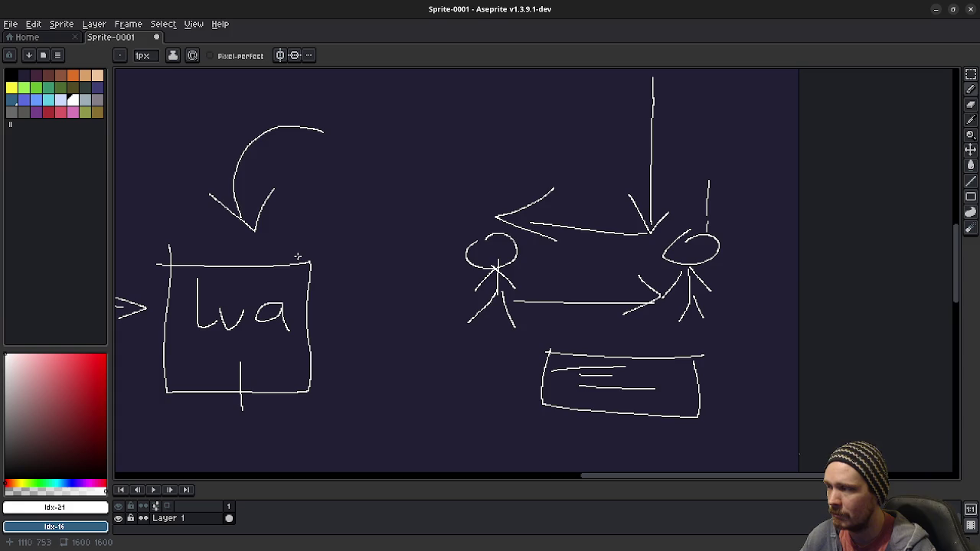
pyautogui.hscroll(-3, 375, 276)
pyautogui.hscroll(-1, 486, 287)
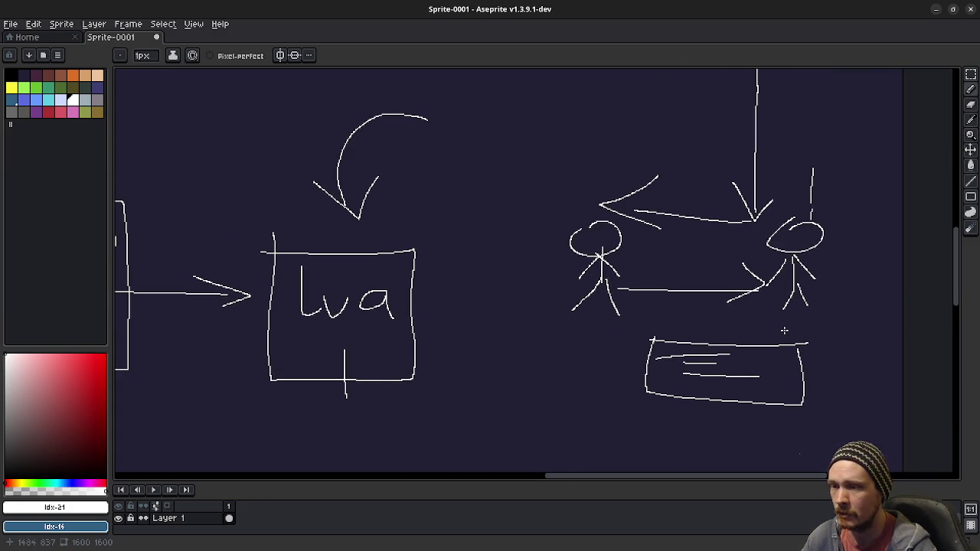
pyautogui.hscroll(1, 737, 323)
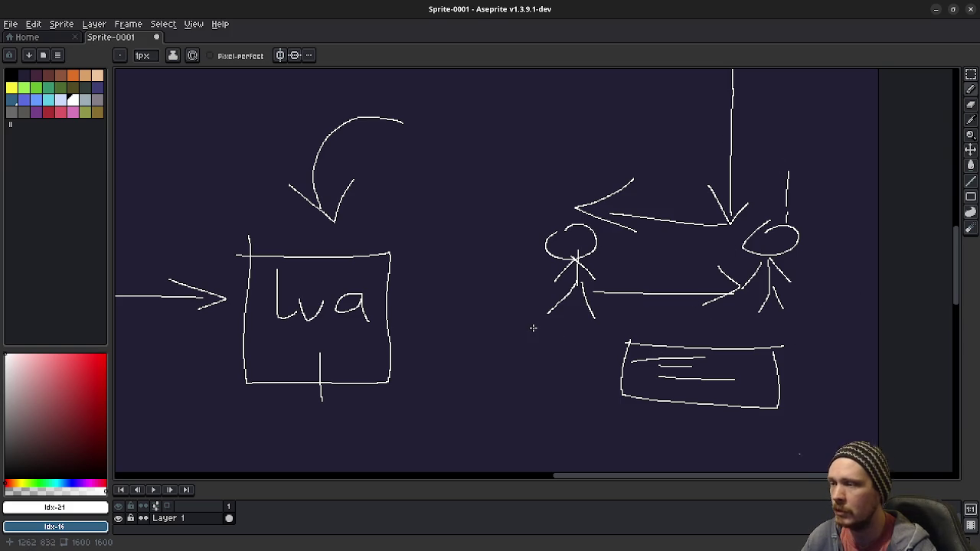
pyautogui.hscroll(-5, 574, 295)
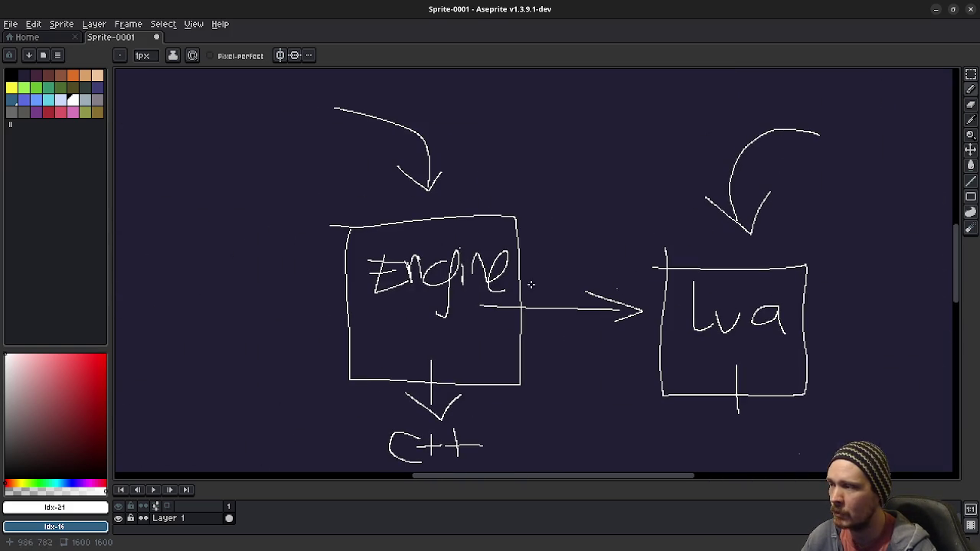
pyautogui.scroll(-1, 406, 328)
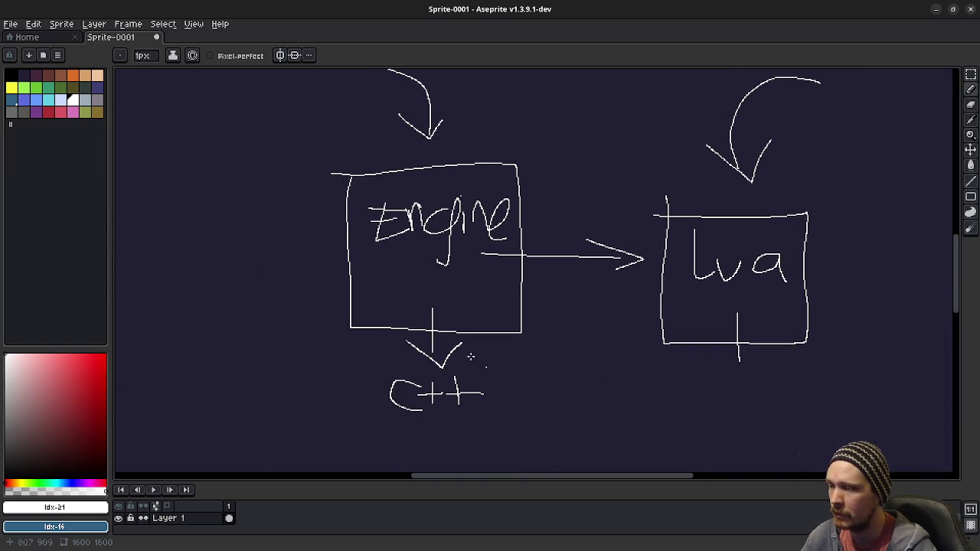
pyautogui.scroll(2, 488, 378)
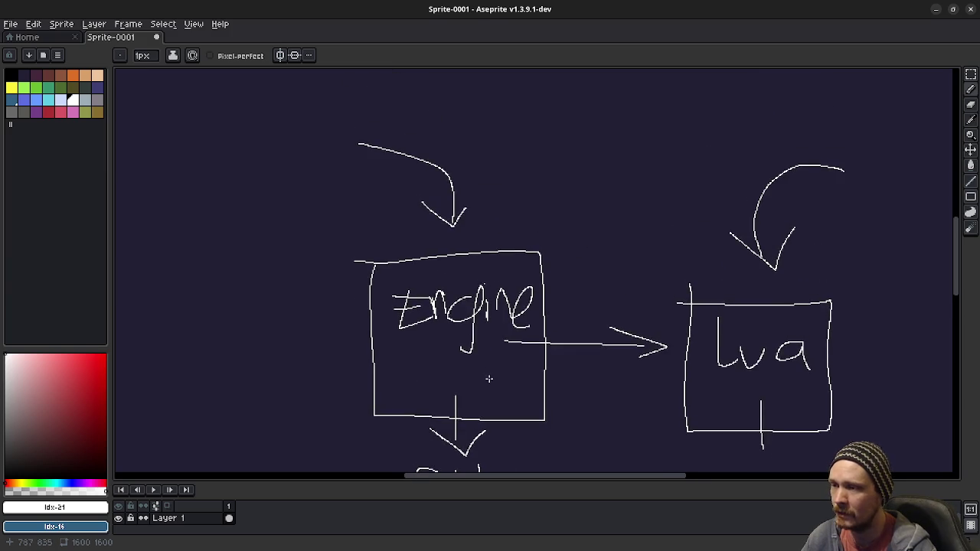
pyautogui.scroll(-1, 489, 378)
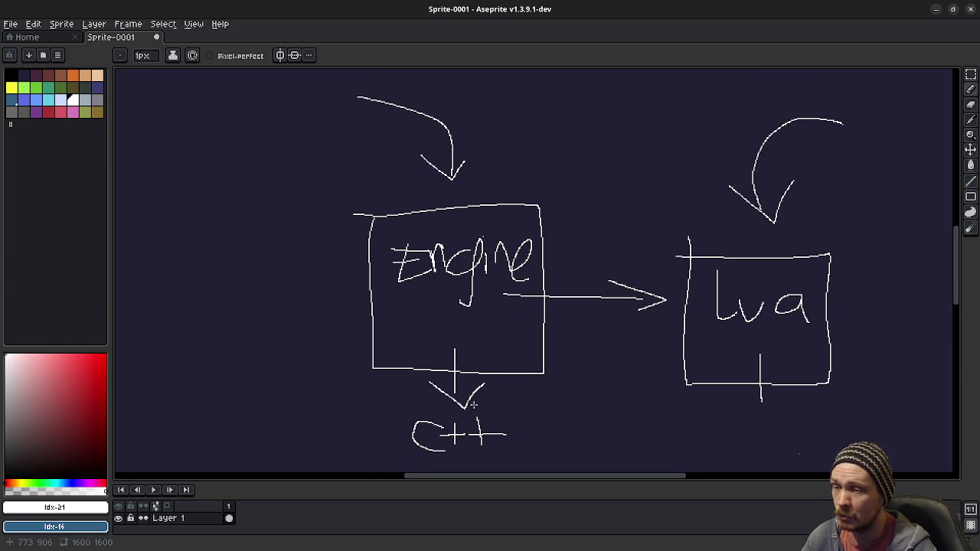
pyautogui.hscroll(7, 768, 300)
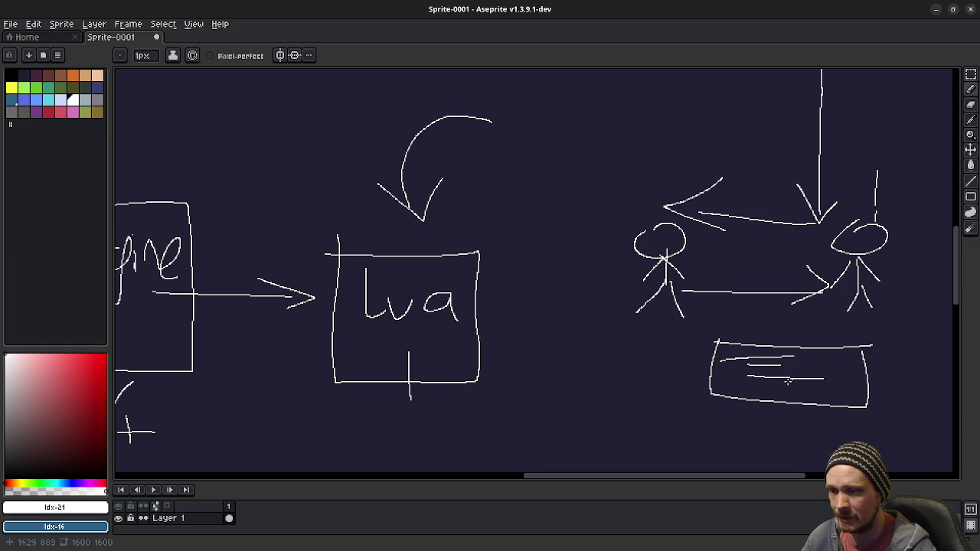
pyautogui.moveTo(360, 363); pyautogui.dragTo(678, 375)
# Hand-write the word 'Design' with the pencil above the stick figures
pyautogui.moveTo(702, 343); pyautogui.dragTo(408, 339)
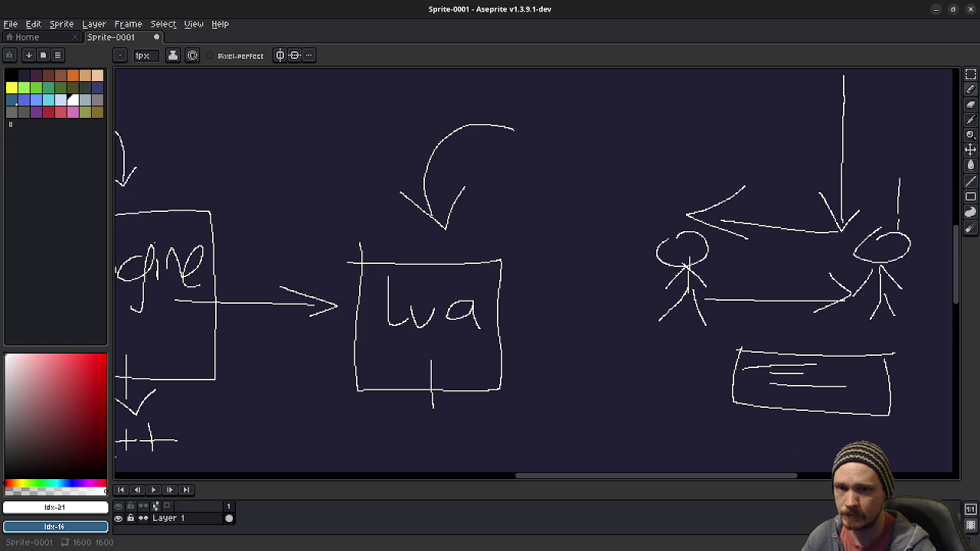
pyautogui.moveTo(546, 111)
pyautogui.mouseDown()
pyautogui.moveTo(545, 167)
pyautogui.moveTo(555, 174)
pyautogui.mouseUp()
pyautogui.moveTo(604, 142)
pyautogui.mouseDown()
pyautogui.moveTo(653, 154)
pyautogui.moveTo(643, 160)
pyautogui.mouseUp()
pyautogui.moveTo(663, 121); pyautogui.dragTo(665, 145)
pyautogui.moveTo(710, 121); pyautogui.dragTo(681, 191)
pyautogui.moveTo(724, 118)
pyautogui.mouseDown()
pyautogui.moveTo(721, 147)
pyautogui.moveTo(746, 147)
pyautogui.mouseUp()
pyautogui.moveTo(752, 139); pyautogui.dragTo(771, 160)
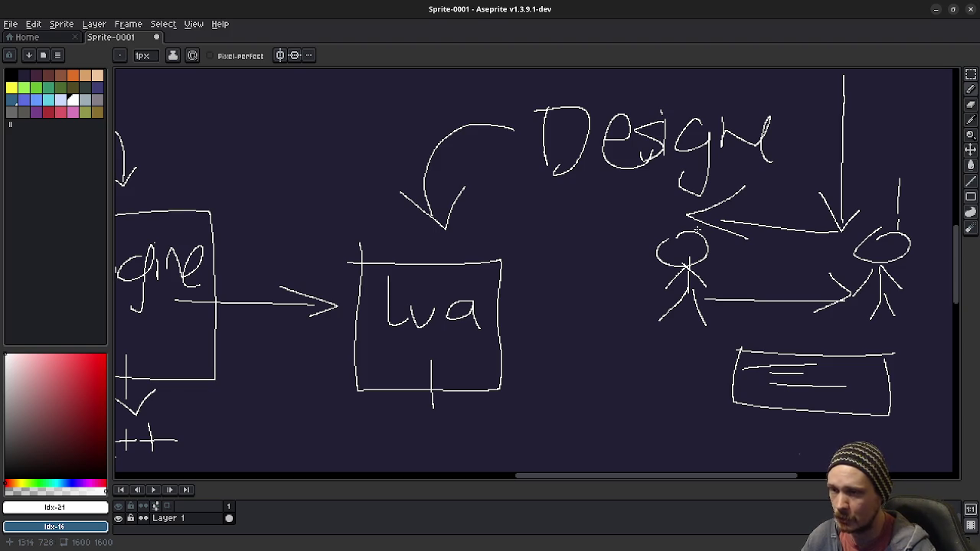
# Draw underline strokes beneath the handwritten 'Design' label
pyautogui.moveTo(624, 217); pyautogui.dragTo(700, 274)
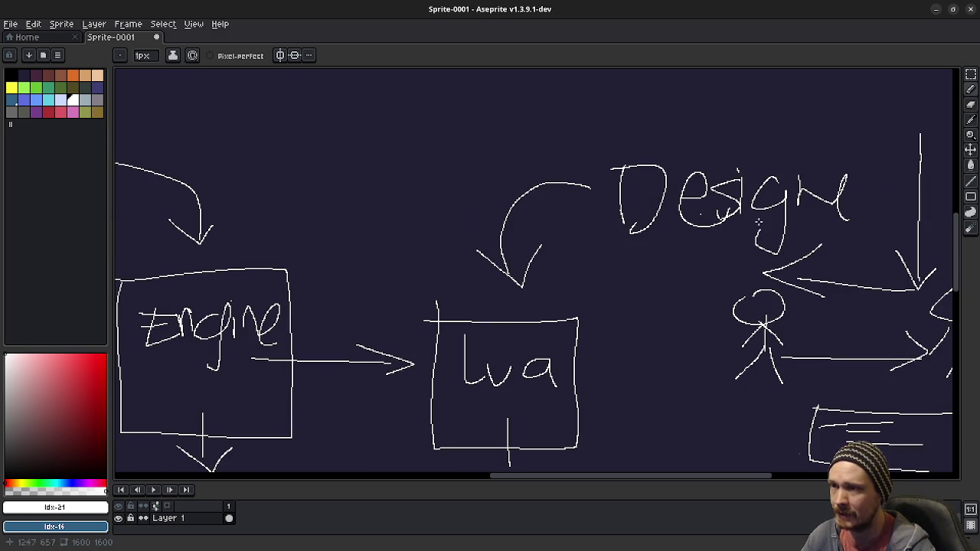
pyautogui.moveTo(650, 246)
pyautogui.mouseDown()
pyautogui.moveTo(849, 227)
pyautogui.moveTo(834, 249)
pyautogui.mouseUp()
pyautogui.moveTo(674, 277); pyautogui.dragTo(833, 256)
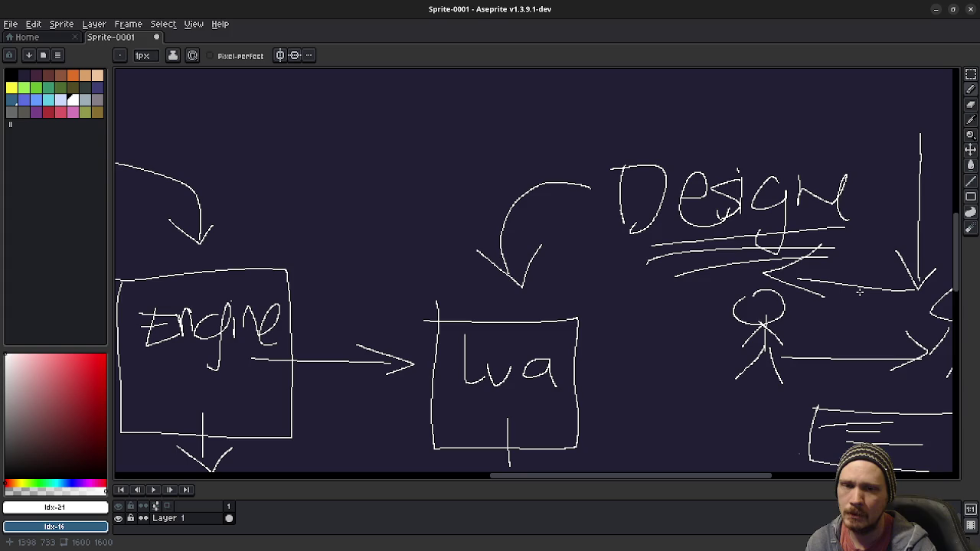
# Cross out 'Lua' in the diagram box and write 'C+' inside it
pyautogui.moveTo(660, 324); pyautogui.dragTo(736, 251)
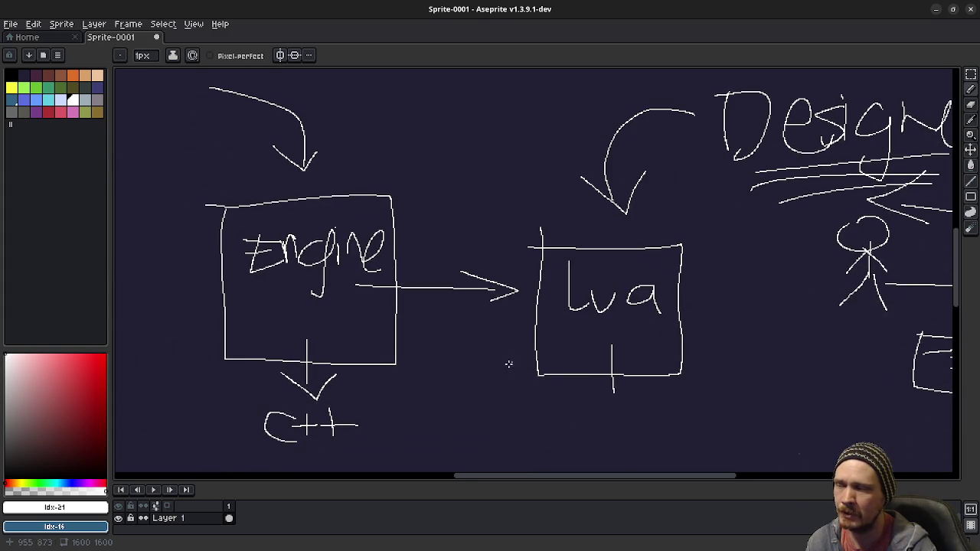
pyautogui.scroll(-1, 625, 396)
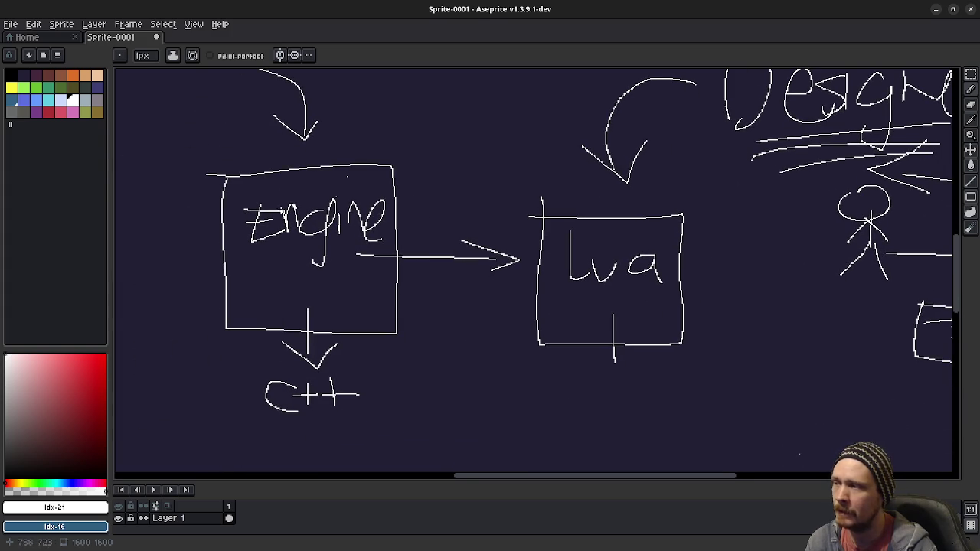
pyautogui.moveTo(563, 257); pyautogui.dragTo(670, 257)
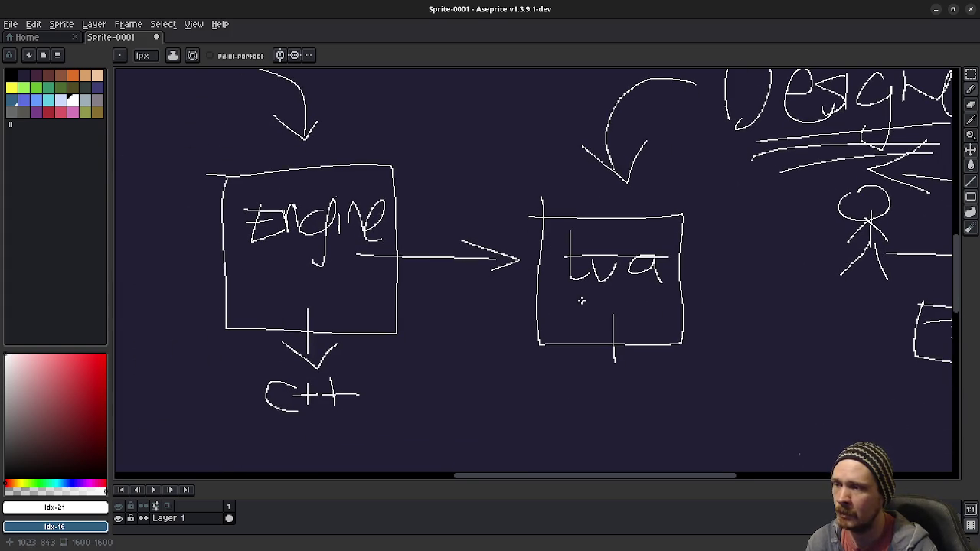
pyautogui.moveTo(602, 291)
pyautogui.mouseDown()
pyautogui.moveTo(606, 317)
pyautogui.moveTo(629, 297)
pyautogui.mouseUp()
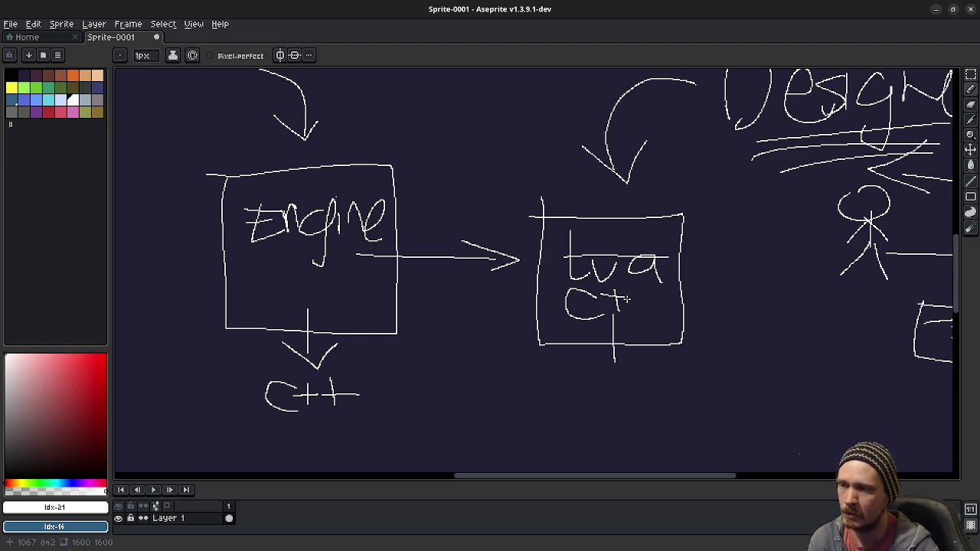
pyautogui.moveTo(631, 280)
pyautogui.mouseDown()
pyautogui.moveTo(630, 315)
pyautogui.moveTo(617, 305)
pyautogui.moveTo(650, 302)
pyautogui.mouseUp()
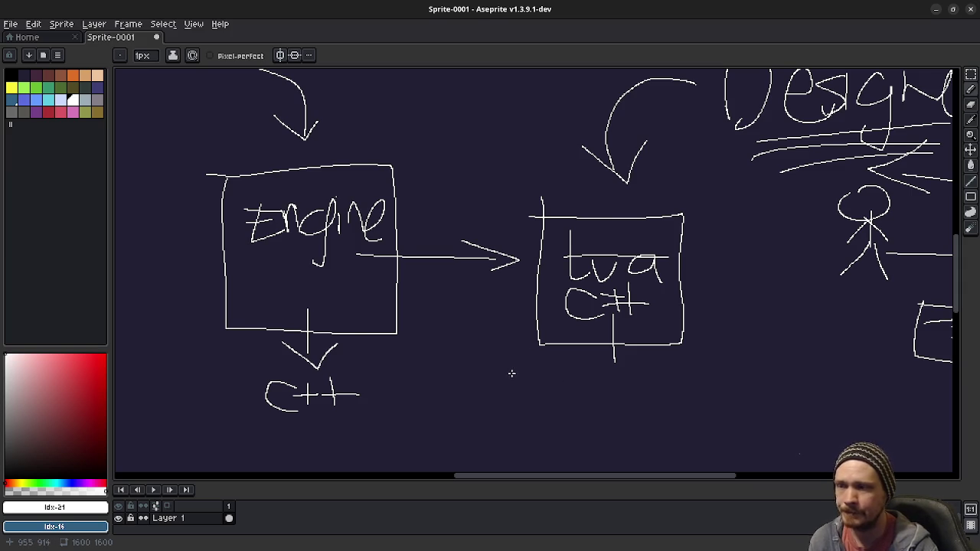
# Pan the diagram and return to the Aseprite sketch from Godot
pyautogui.moveTo(507, 375); pyautogui.dragTo(530, 372)
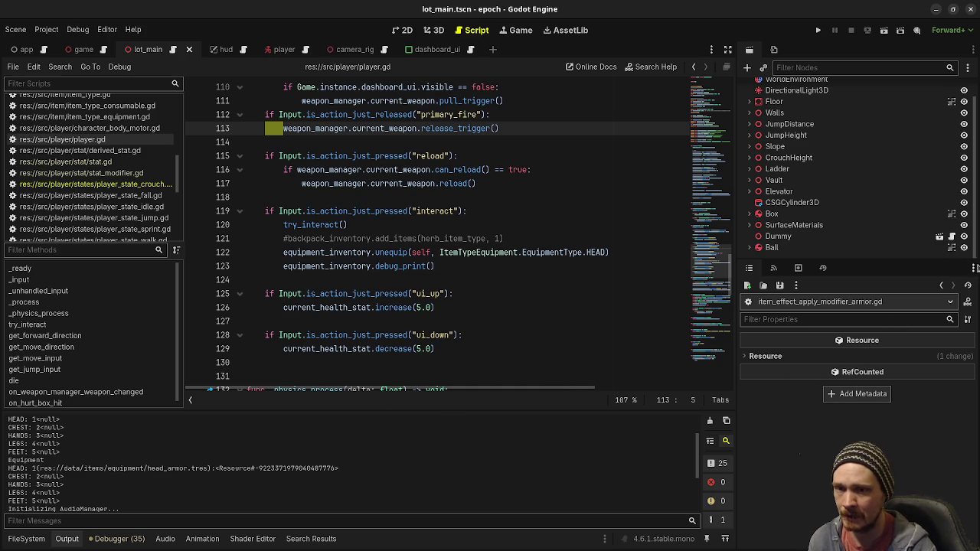
pyautogui.hotkey('alt', 'Tab')
pyautogui.scroll(-5, 514, 253)
# Draw a new box under the diagram and hand-write 'Editor' inside it
pyautogui.moveTo(345, 320); pyautogui.dragTo(739, 324)
pyautogui.moveTo(315, 319)
pyautogui.mouseDown()
pyautogui.moveTo(706, 467)
pyautogui.moveTo(700, 309)
pyautogui.mouseUp()
pyautogui.moveTo(400, 352)
pyautogui.mouseDown()
pyautogui.moveTo(413, 388)
pyautogui.moveTo(441, 387)
pyautogui.mouseUp()
pyautogui.moveTo(399, 372)
pyautogui.mouseDown()
pyautogui.moveTo(430, 365)
pyautogui.moveTo(434, 354)
pyautogui.mouseUp()
pyautogui.moveTo(452, 358)
pyautogui.mouseDown()
pyautogui.moveTo(442, 359)
pyautogui.moveTo(465, 384)
pyautogui.mouseUp()
pyautogui.moveTo(467, 335); pyautogui.dragTo(469, 387)
pyautogui.moveTo(493, 361); pyautogui.dragTo(496, 396)
pyautogui.click(492, 346)
pyautogui.moveTo(528, 339); pyautogui.dragTo(529, 391)
pyautogui.moveTo(515, 373)
pyautogui.mouseDown()
pyautogui.moveTo(586, 368)
pyautogui.moveTo(602, 387)
pyautogui.mouseUp()
pyautogui.moveTo(601, 375); pyautogui.dragTo(644, 347)
# Connect the Editor box with side curves and a line from the Lua/C# box, and hatch beside C++
pyautogui.scroll(3, 671, 249)
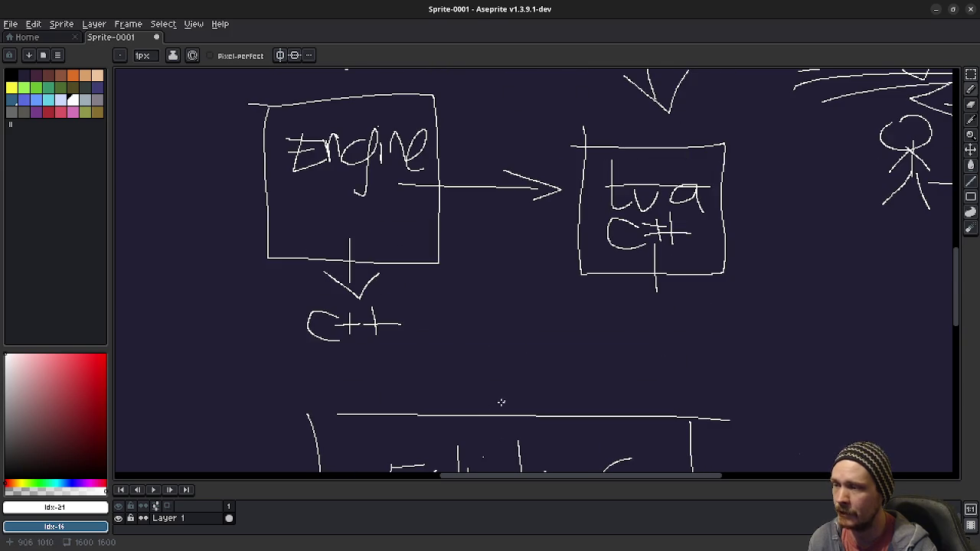
pyautogui.moveTo(329, 405); pyautogui.dragTo(223, 298)
pyautogui.moveTo(218, 260); pyautogui.dragTo(218, 254)
pyautogui.moveTo(720, 420); pyautogui.dragTo(821, 212)
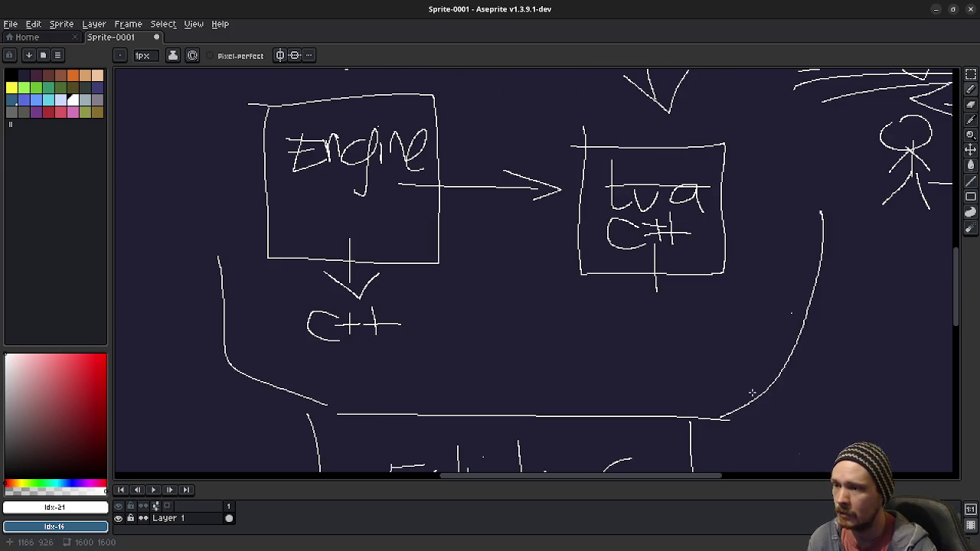
pyautogui.scroll(-3, 703, 290)
pyautogui.moveTo(707, 342); pyautogui.dragTo(727, 409)
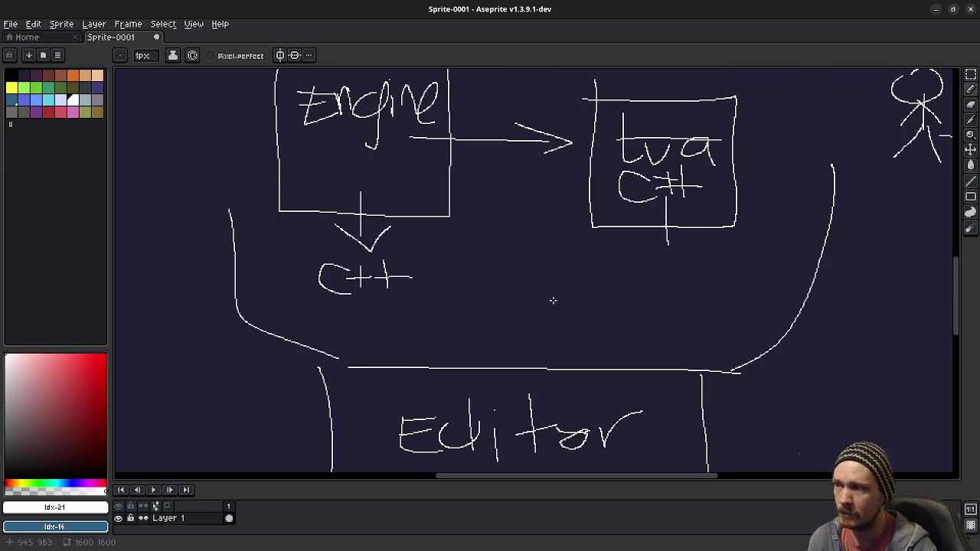
pyautogui.scroll(1, 559, 316)
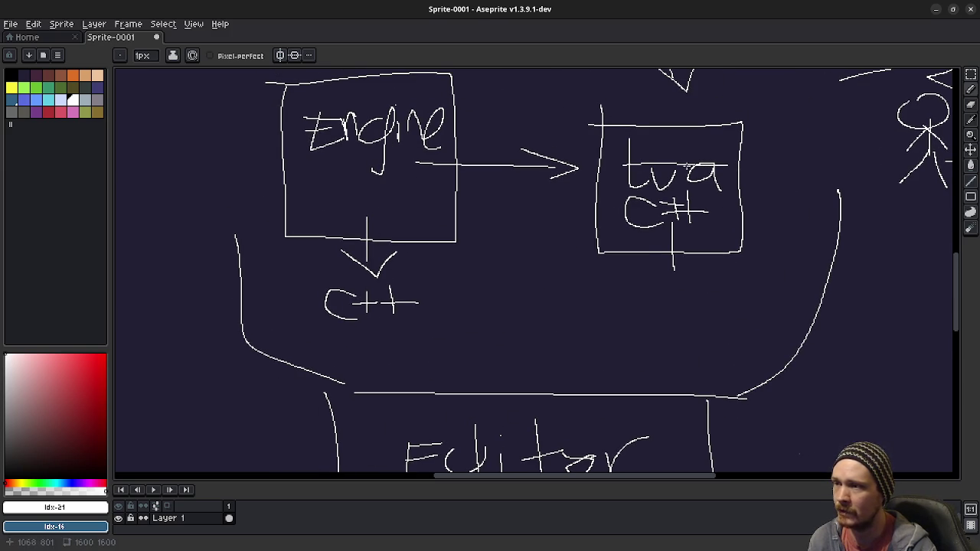
pyautogui.moveTo(666, 243); pyautogui.dragTo(630, 455)
pyautogui.scroll(-1, 759, 409)
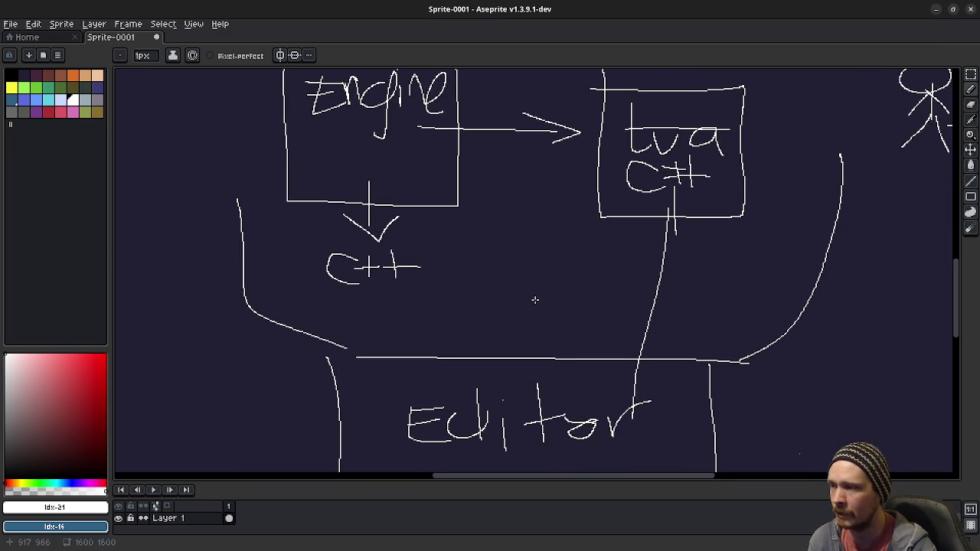
pyautogui.moveTo(464, 240); pyautogui.dragTo(502, 324)
pyautogui.moveTo(446, 274)
pyautogui.mouseDown()
pyautogui.moveTo(461, 313)
pyautogui.moveTo(448, 332)
pyautogui.mouseUp()
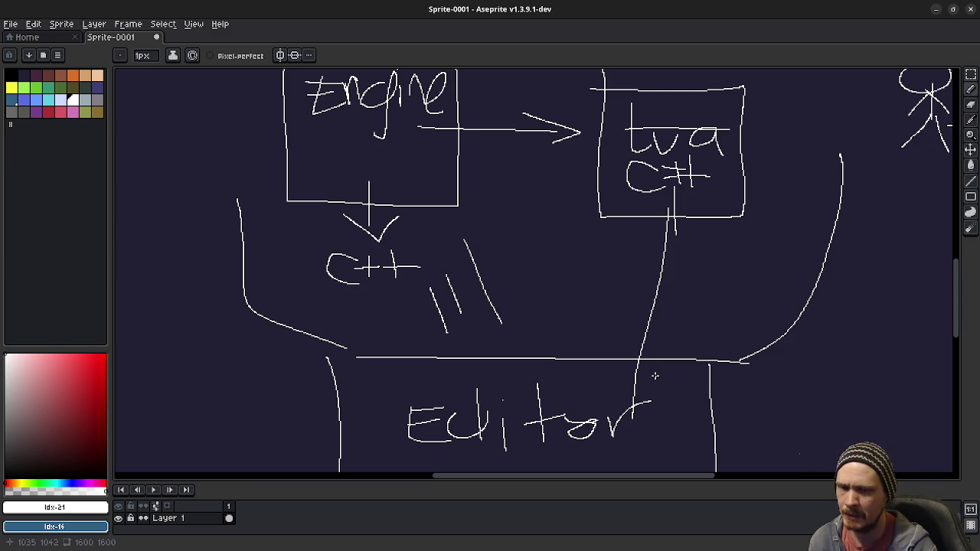
# Quit Aseprite, discarding the unsaved diagram sketch
pyautogui.click(968, 10)
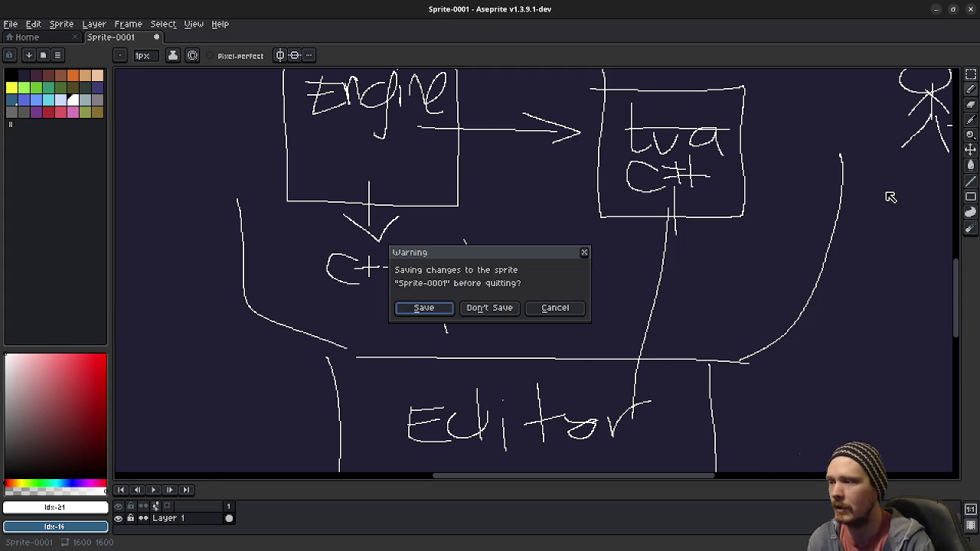
pyautogui.click(484, 307)
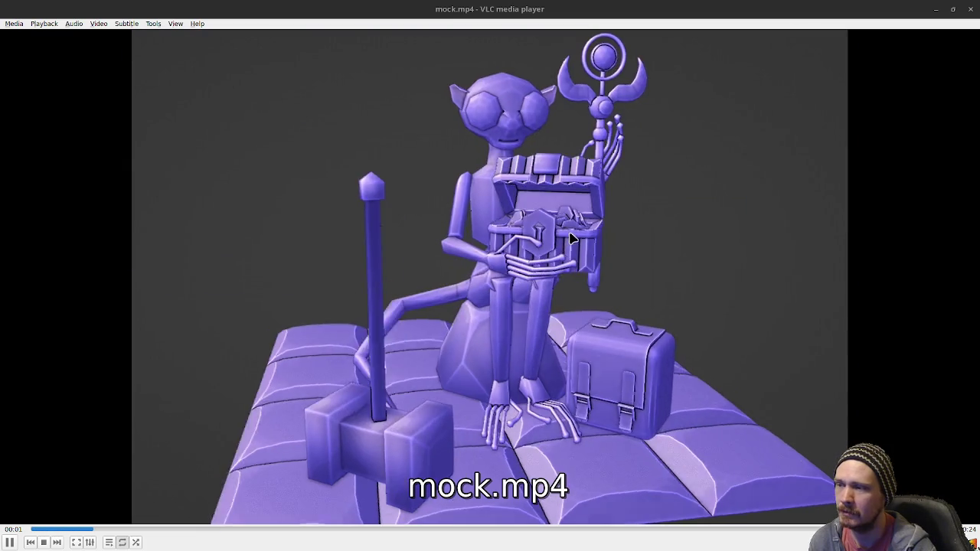
# Close VLC's mock.mp4 playback window
pyautogui.click(968, 7)
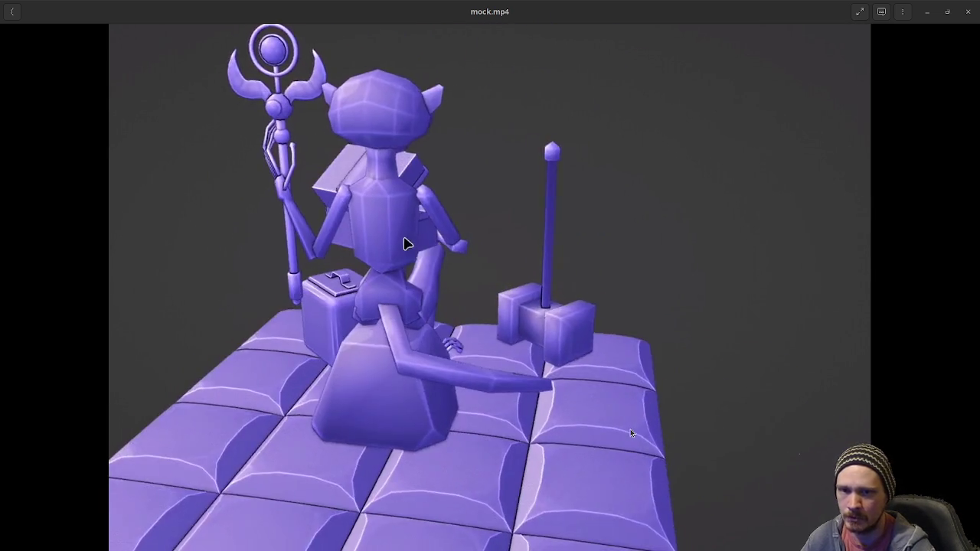
# Close the video player window showing mock.mp4
pyautogui.moveTo(629, 435)
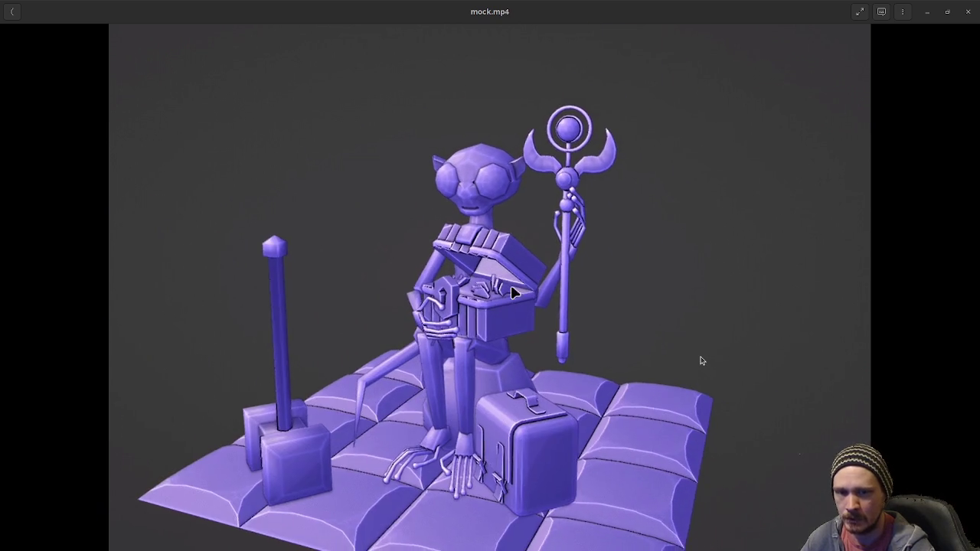
pyautogui.moveTo(699, 362)
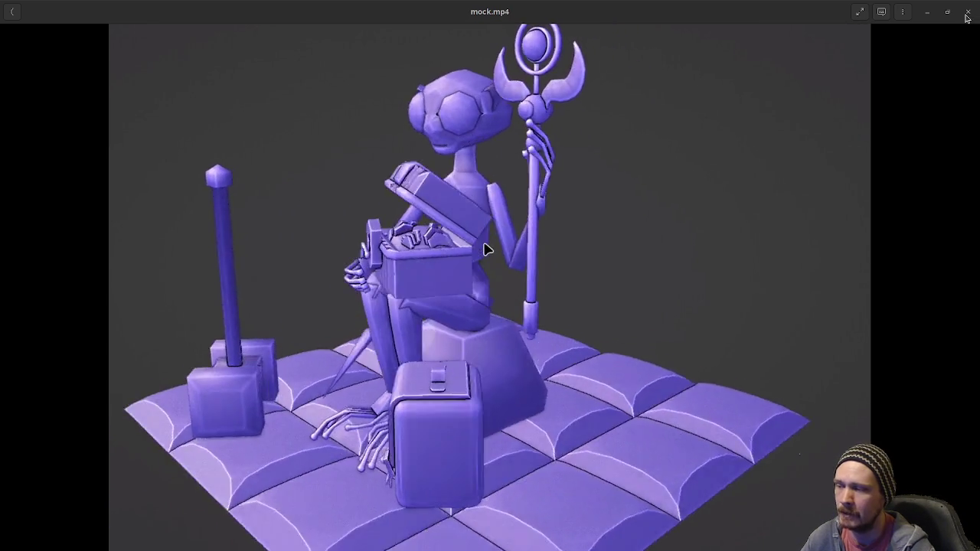
pyautogui.click(967, 13)
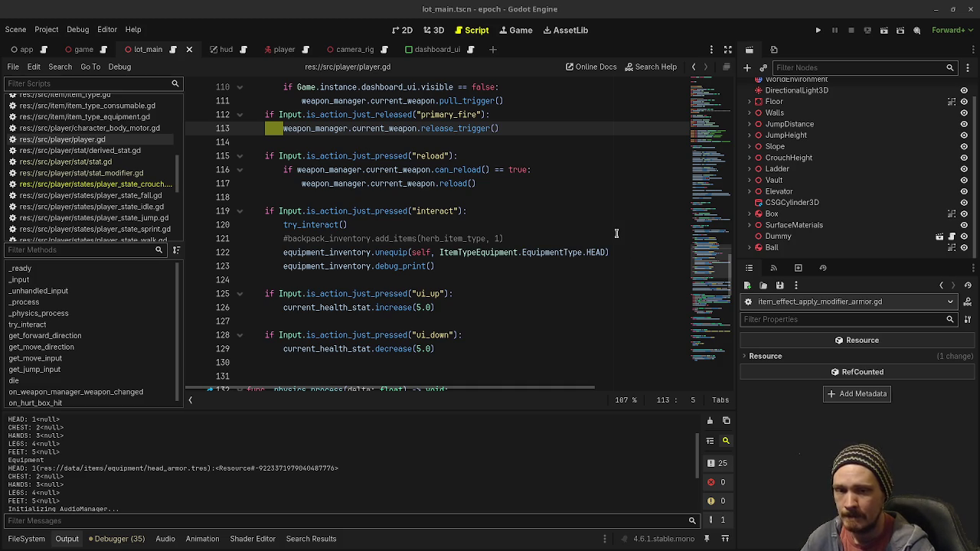
# Review the reload check and debug_print lines in player.gd, then open the dashboard_ui scene
pyautogui.click(625, 145)
pyautogui.click(545, 161)
pyautogui.click(545, 171)
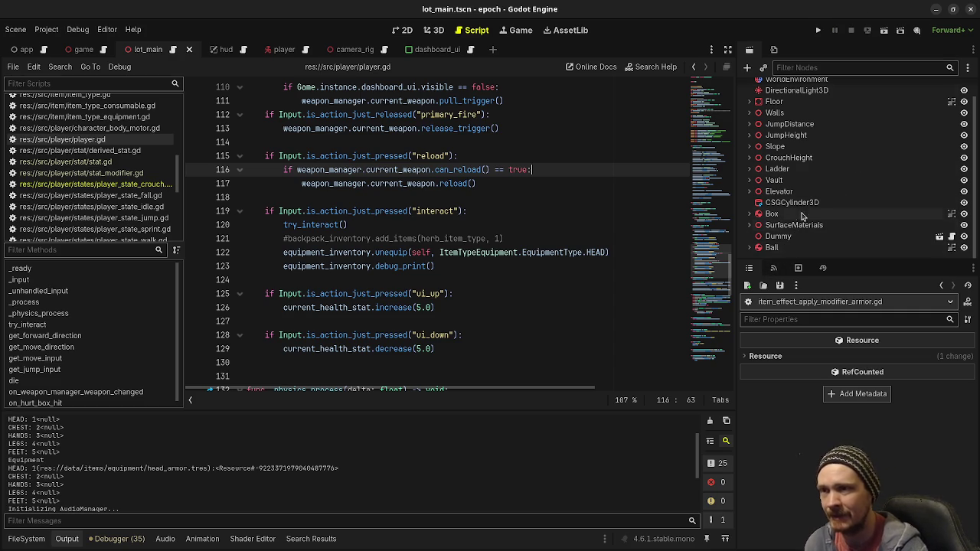
pyautogui.click(455, 261)
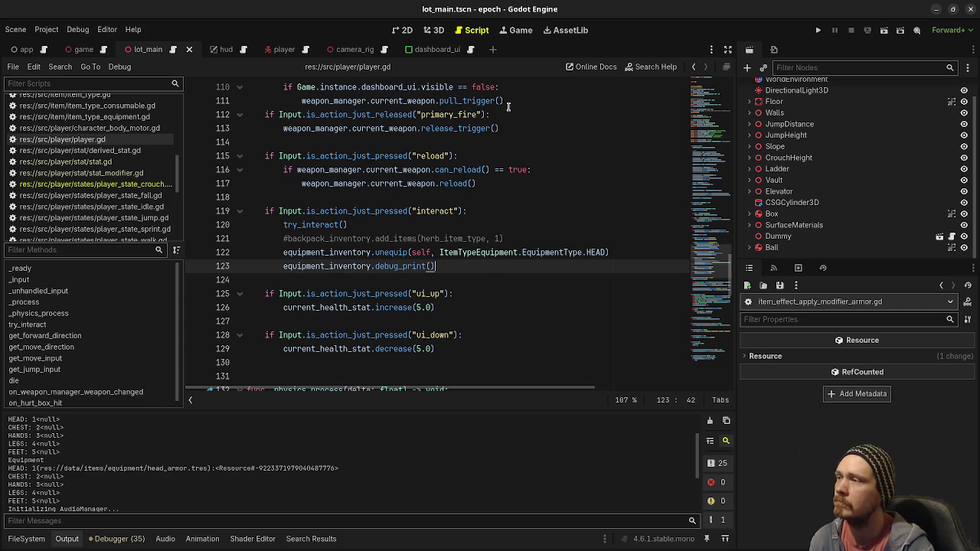
pyautogui.click(429, 49)
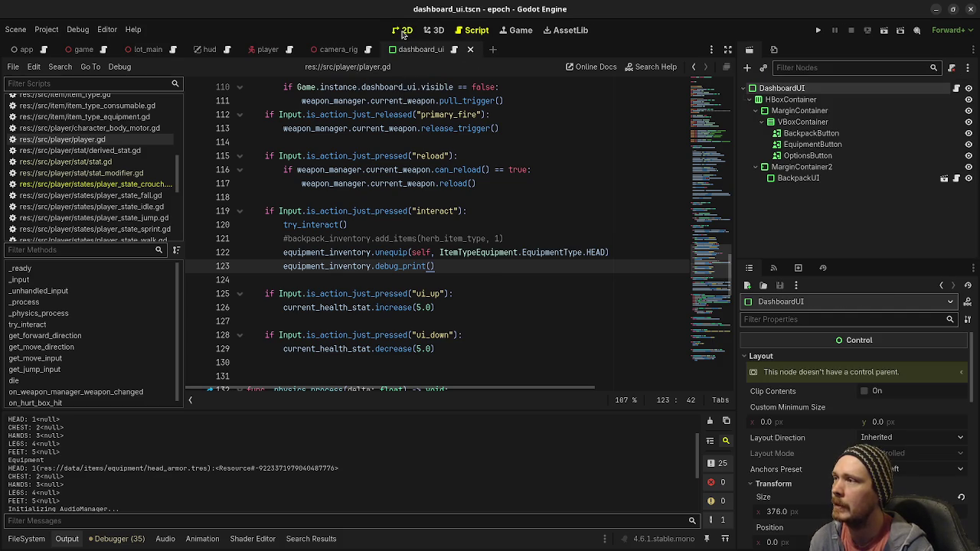
# Inspect BackpackUI and MarginContainer2 in the dashboard's 2D view, then start a new scene
pyautogui.click(406, 30)
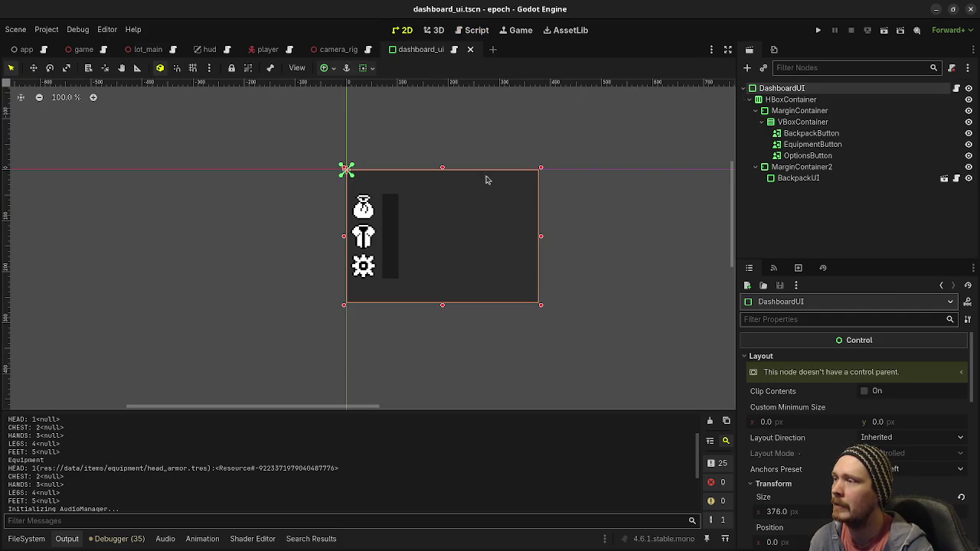
pyautogui.click(797, 177)
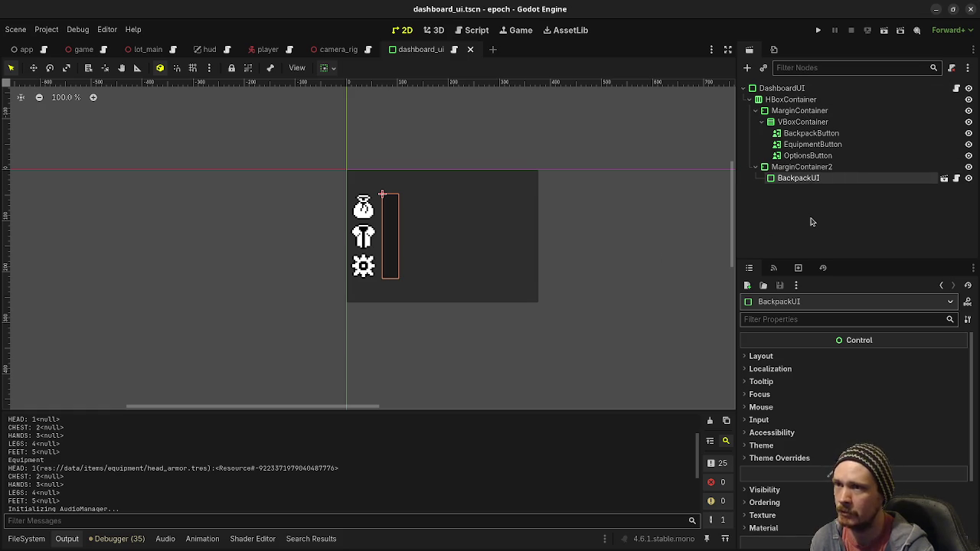
pyautogui.click(793, 167)
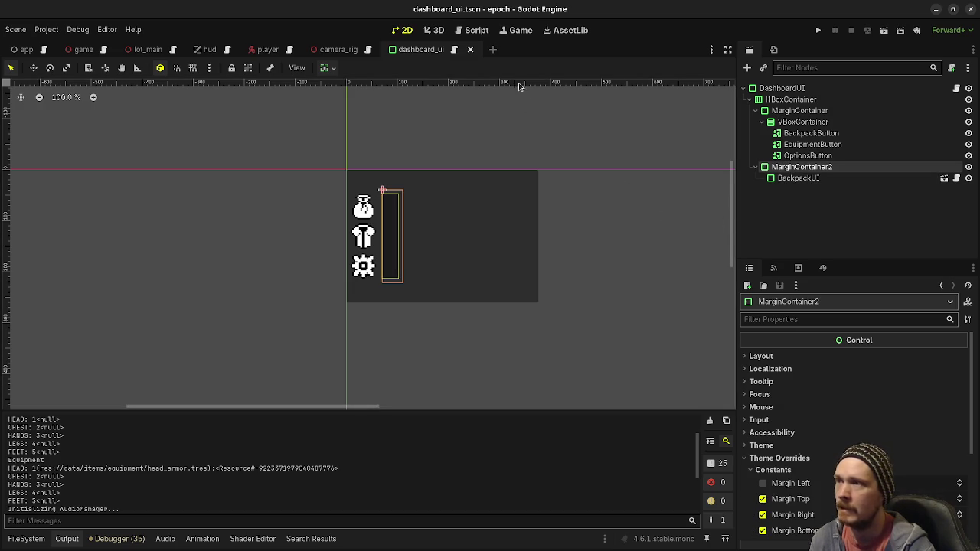
pyautogui.click(493, 50)
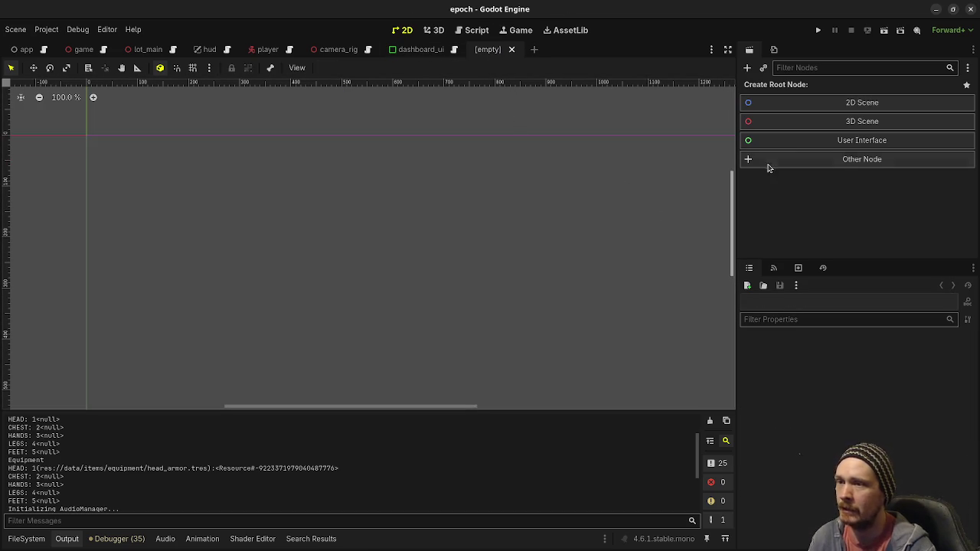
# Create a Control-rooted scene, then close it without saving
pyautogui.click(800, 146)
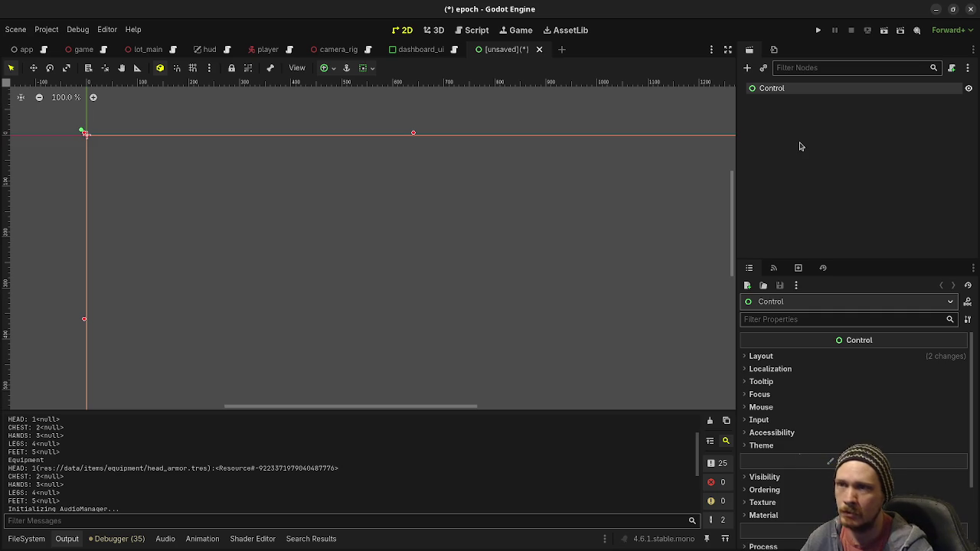
pyautogui.click(539, 49)
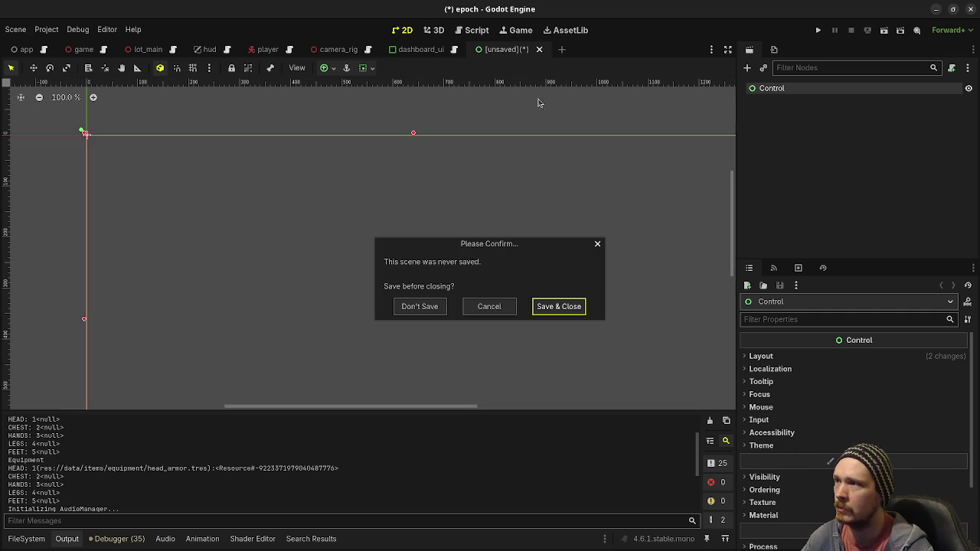
pyautogui.click(433, 307)
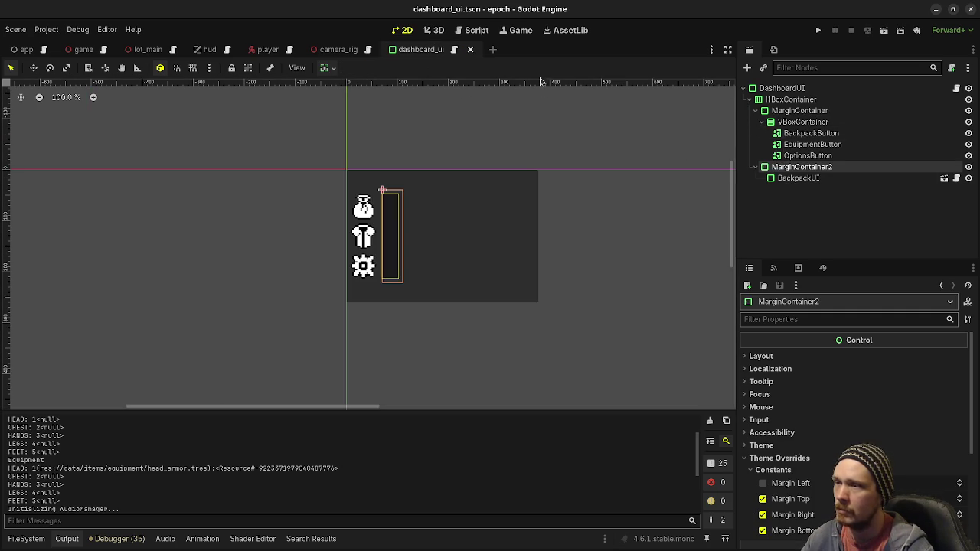
# Start a new scene with a PanelContainer root node, found by searching 'panelc'
pyautogui.click(493, 49)
pyautogui.click(832, 162)
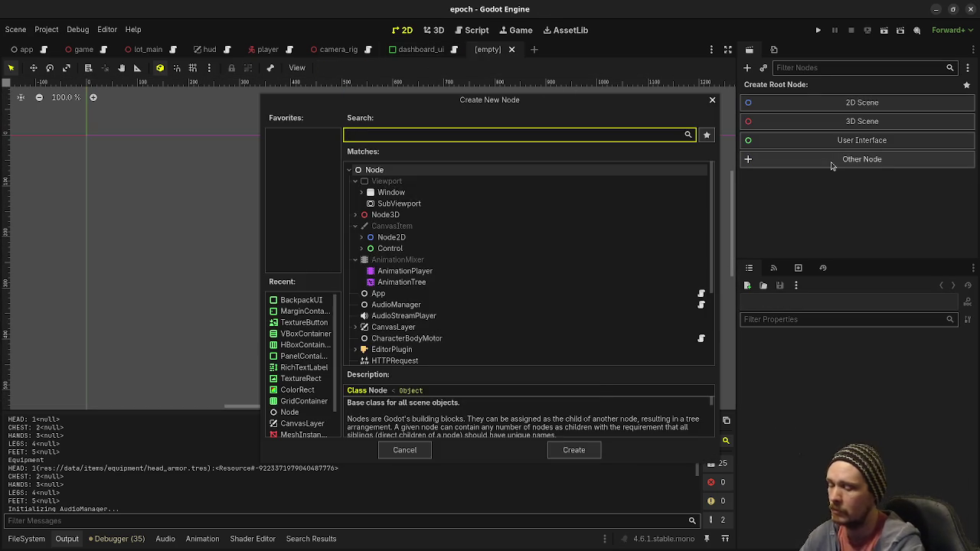
pyautogui.write('panelc')
pyautogui.press('Return')
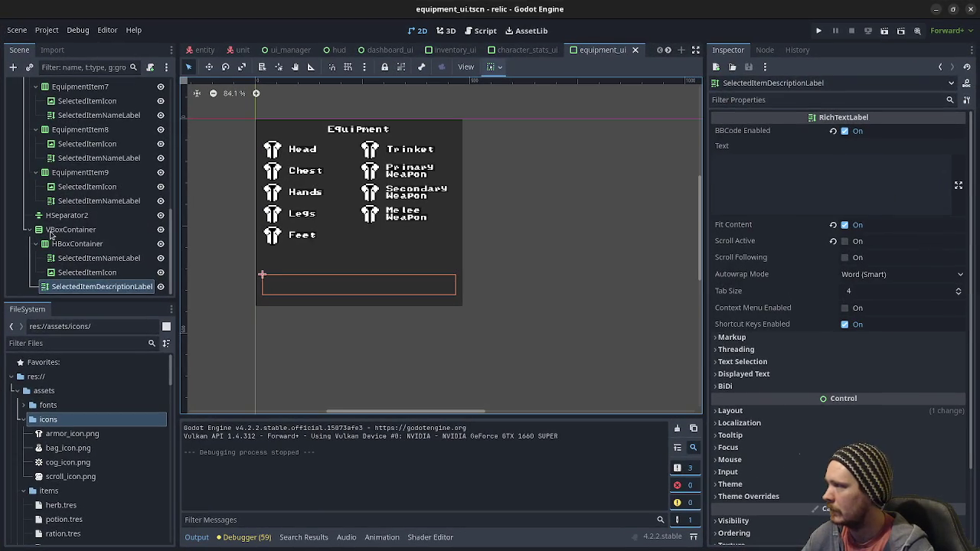
# Rename the PanelContainer root to EquipmentInventoryUI and bring up the Save Scene As dialog
pyautogui.scroll(10, 52, 234)
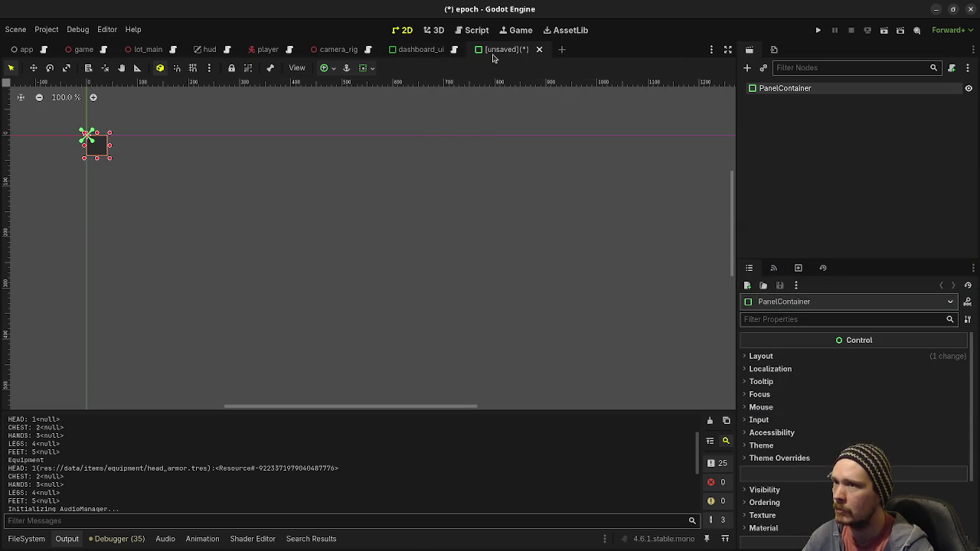
pyautogui.doubleClick(793, 90)
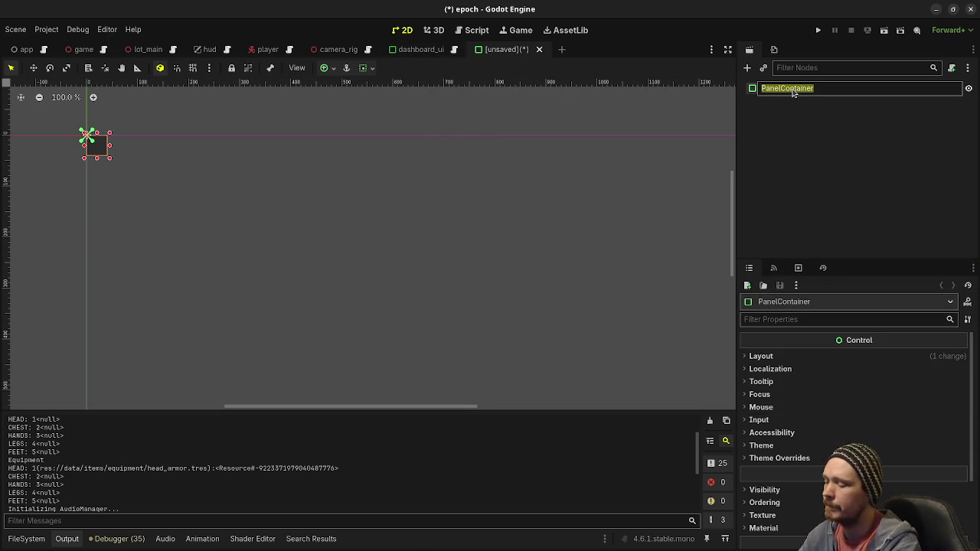
pyautogui.write('Equipm')
pyautogui.write('ent')
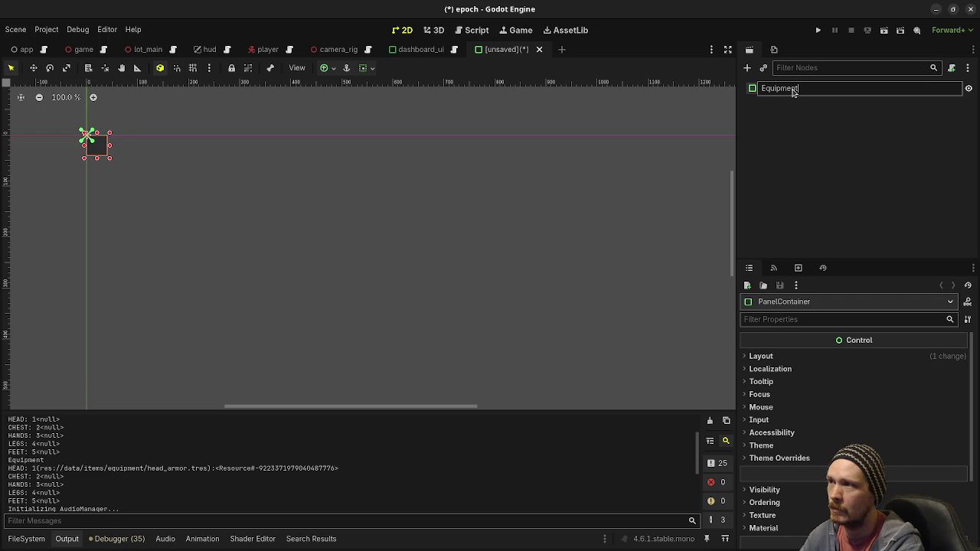
pyautogui.write('oryUI')
pyautogui.press('Return')
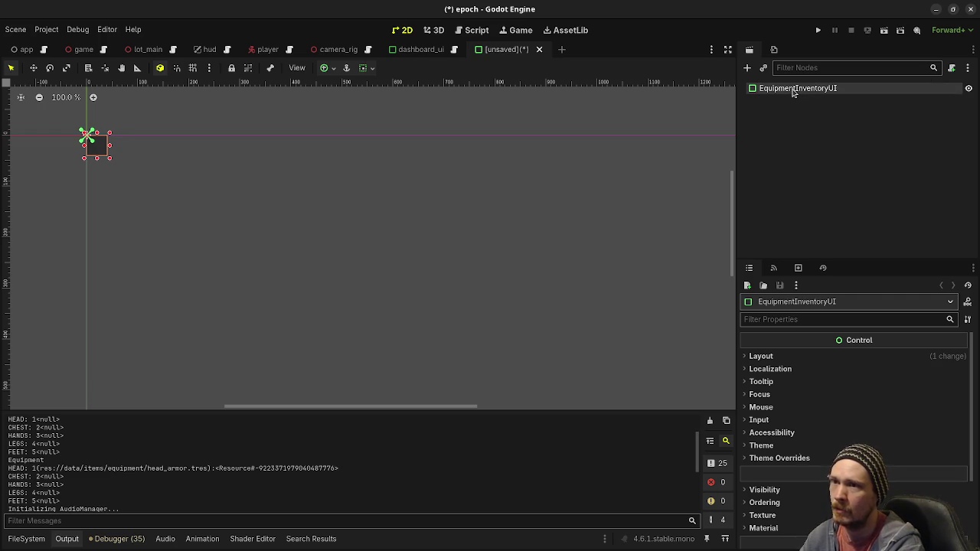
pyautogui.hotkey('ctrl', 's')
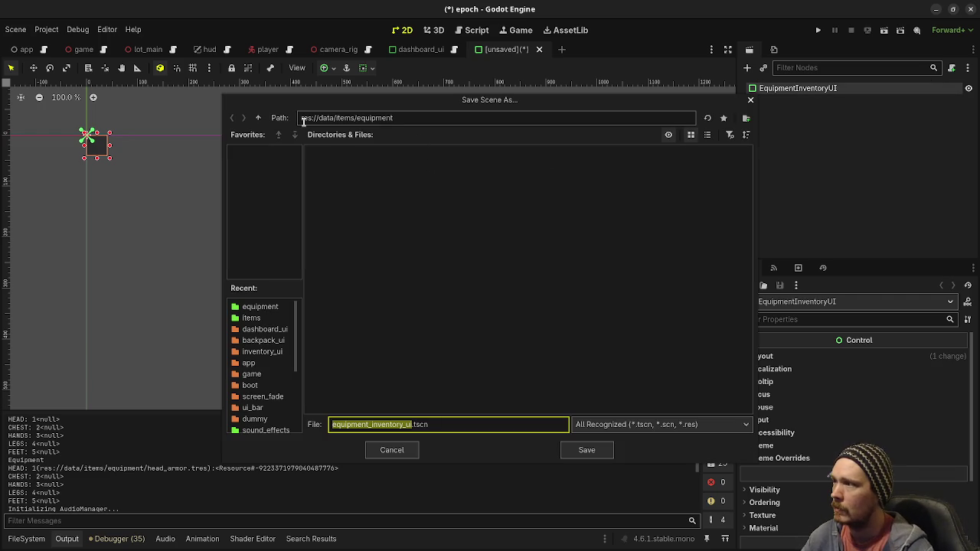
# Navigate the Save Scene As dialog up to the project root and into res://src/ui
pyautogui.click(259, 118)
pyautogui.click(259, 119)
pyautogui.click(258, 119)
pyautogui.doubleClick(488, 168)
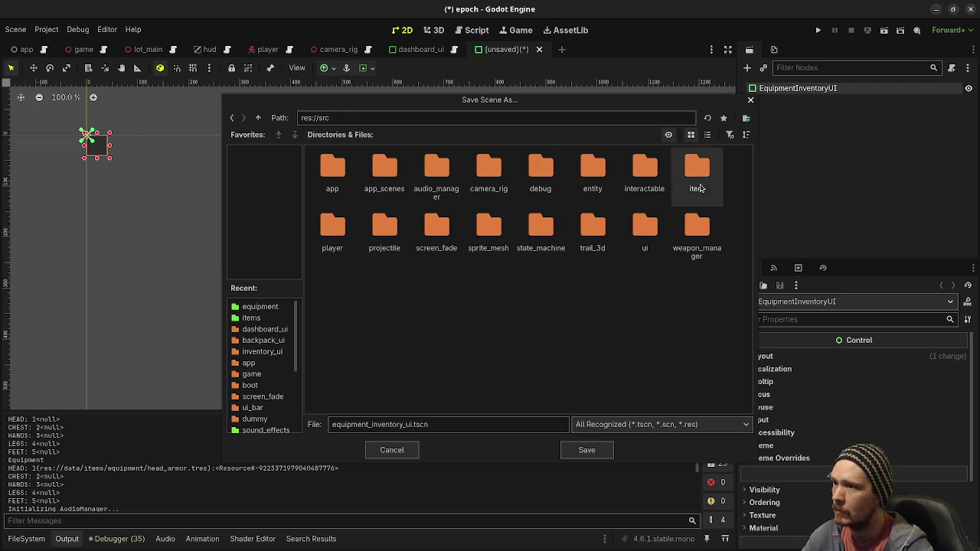
pyautogui.doubleClick(697, 172)
pyautogui.click(259, 119)
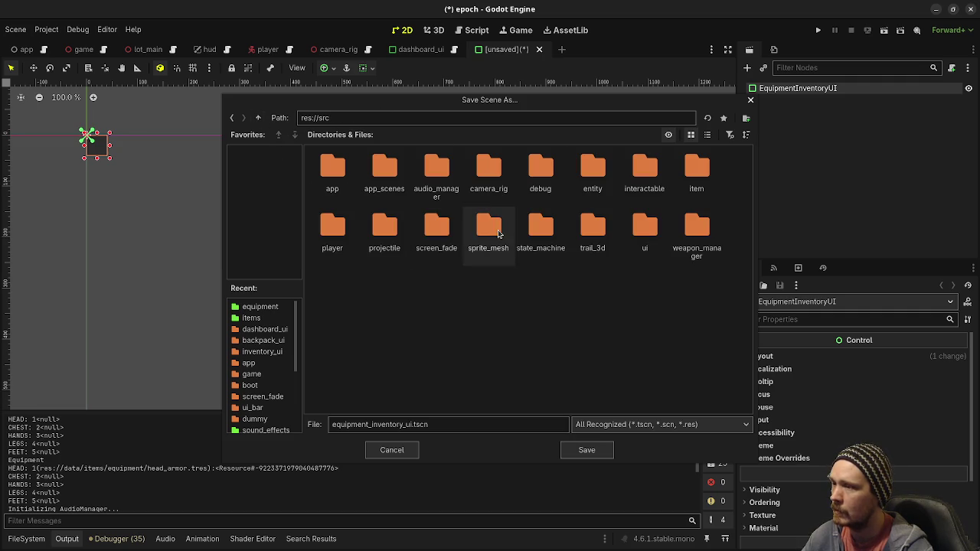
pyautogui.doubleClick(640, 223)
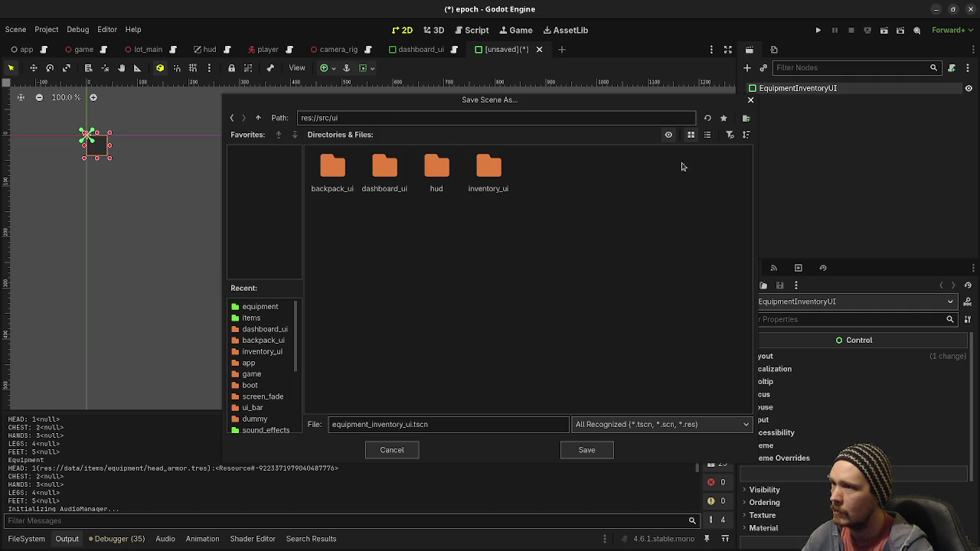
# Create an equipment_inventory_ui folder and save the scene there as equipment_inventory_ui.tscn
pyautogui.click(745, 119)
pyautogui.write('qui')
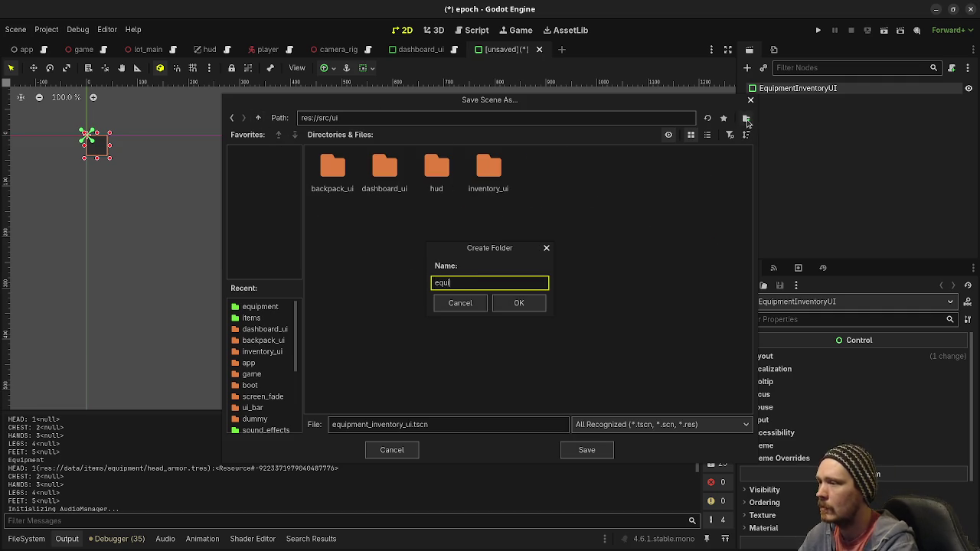
pyautogui.write('pment_inventory_')
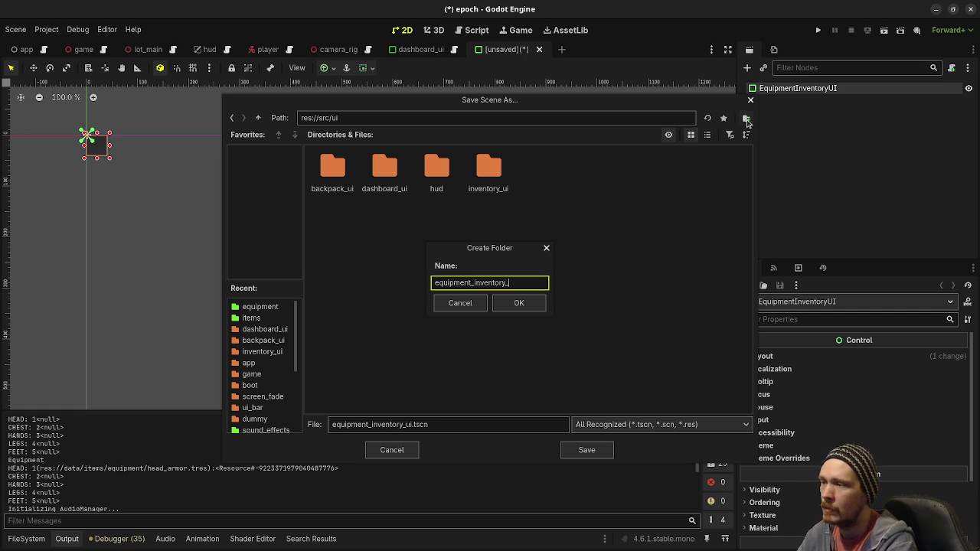
pyautogui.write('ui')
pyautogui.press('Return')
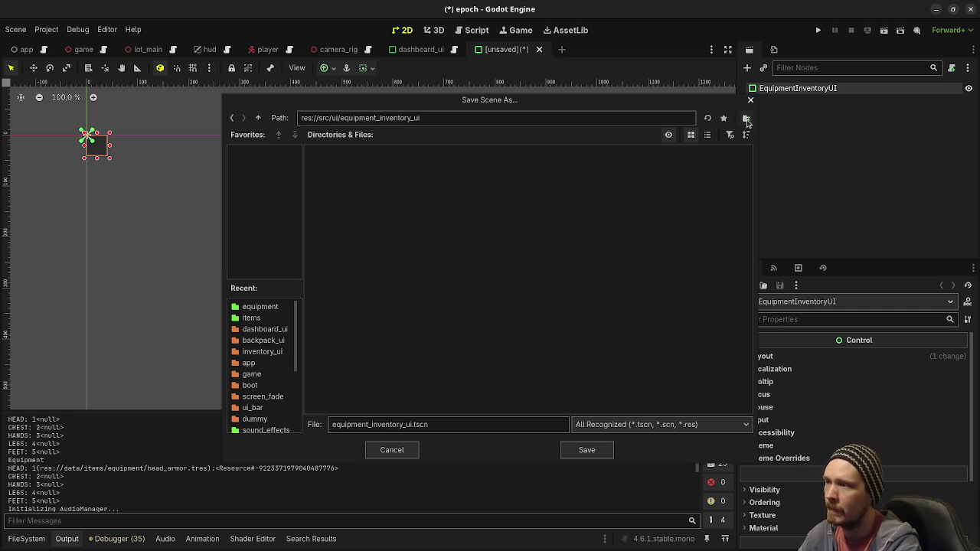
pyautogui.click(587, 450)
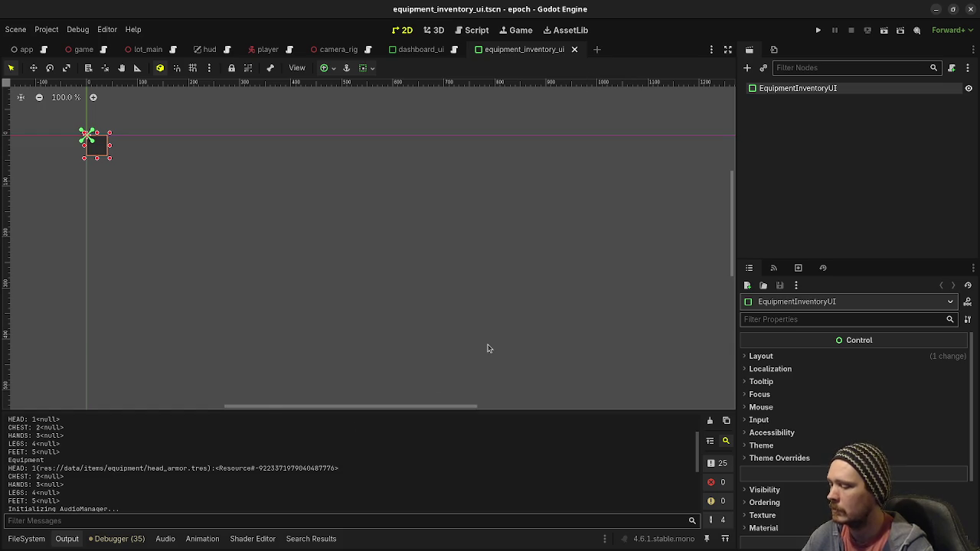
# Search 'backpack' in Open Scene, cancel it, and use the quick scene picker instead
pyautogui.hotkey('ctrl', 'o')
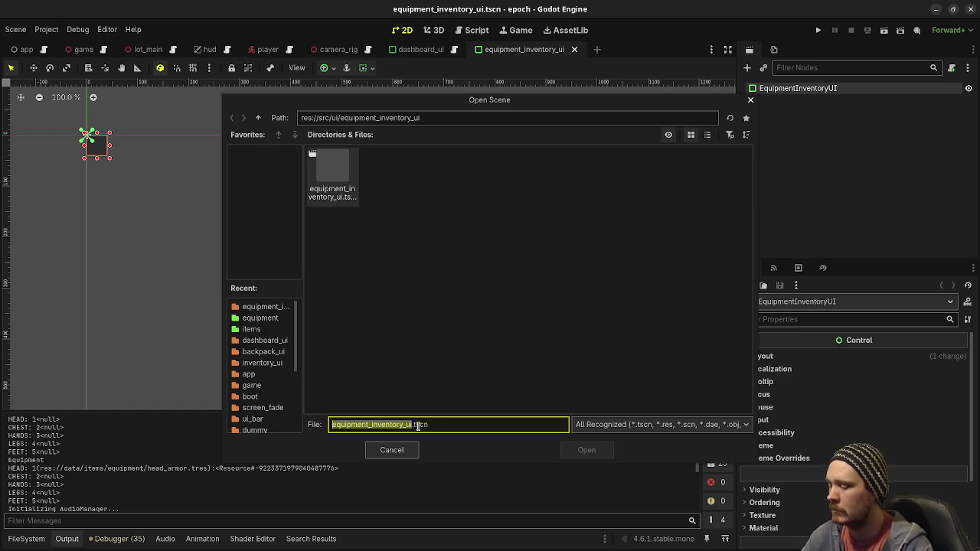
pyautogui.write('backpack')
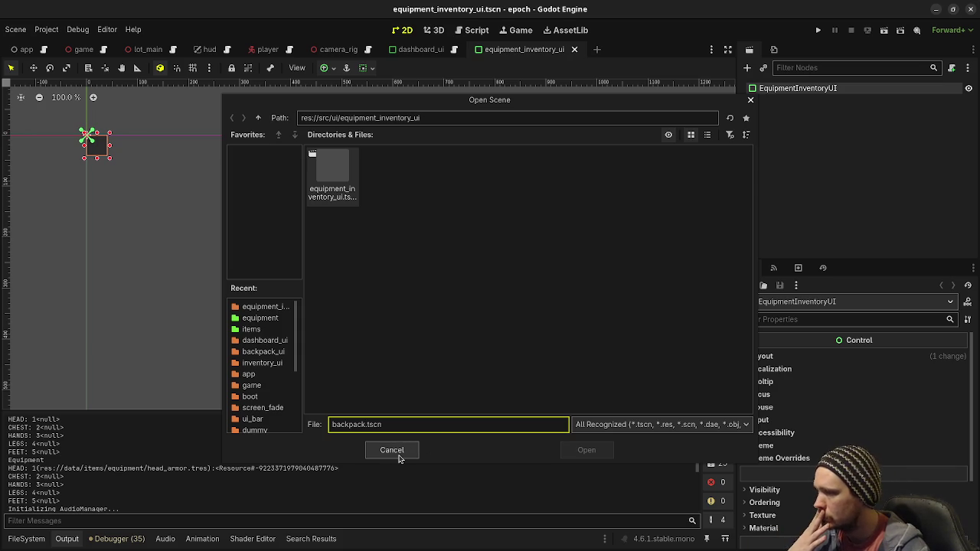
pyautogui.click(399, 459)
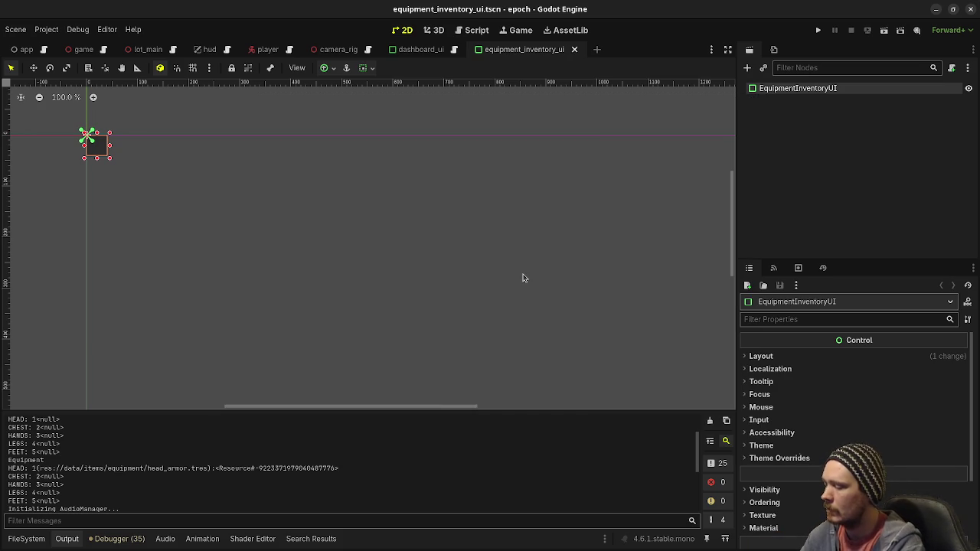
pyautogui.hotkey('ctrl', 'shift', 'o')
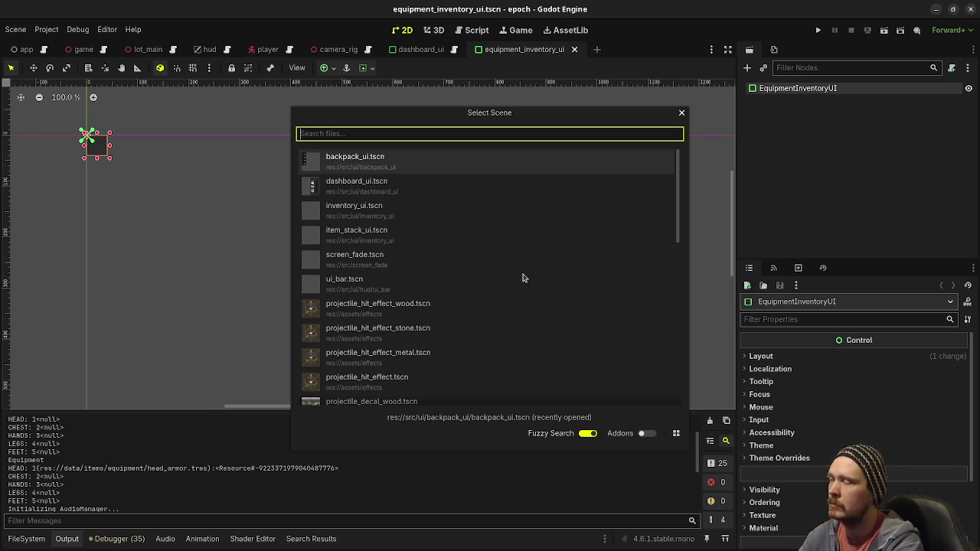
# Open backpack_ui.tscn, then the InventoryUI scene, and copy its root node's Size value
pyautogui.press('Return')
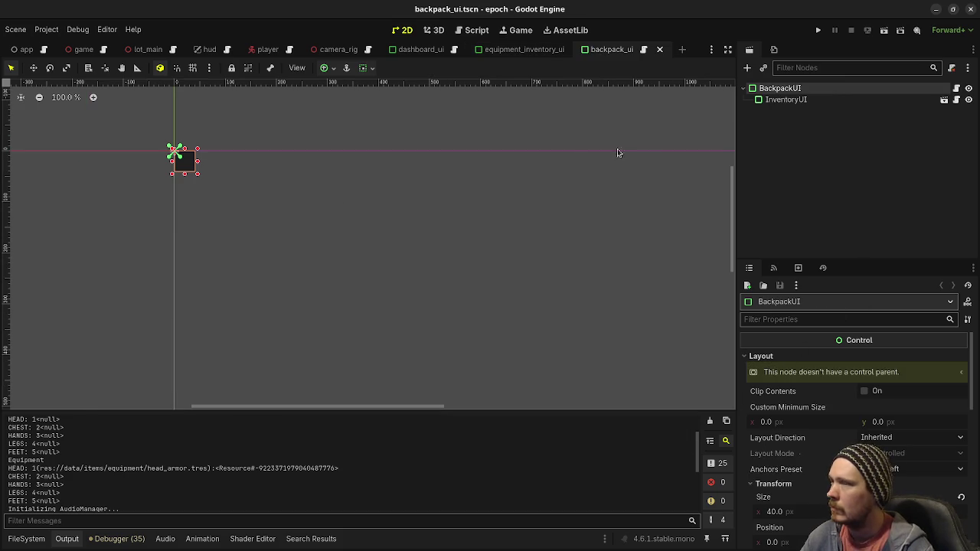
pyautogui.click(785, 100)
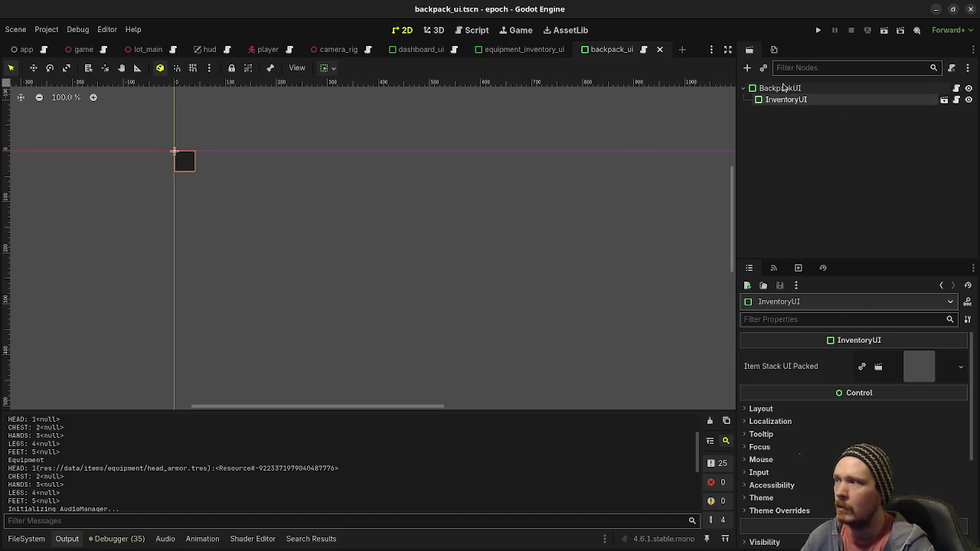
pyautogui.click(783, 88)
pyautogui.click(816, 100)
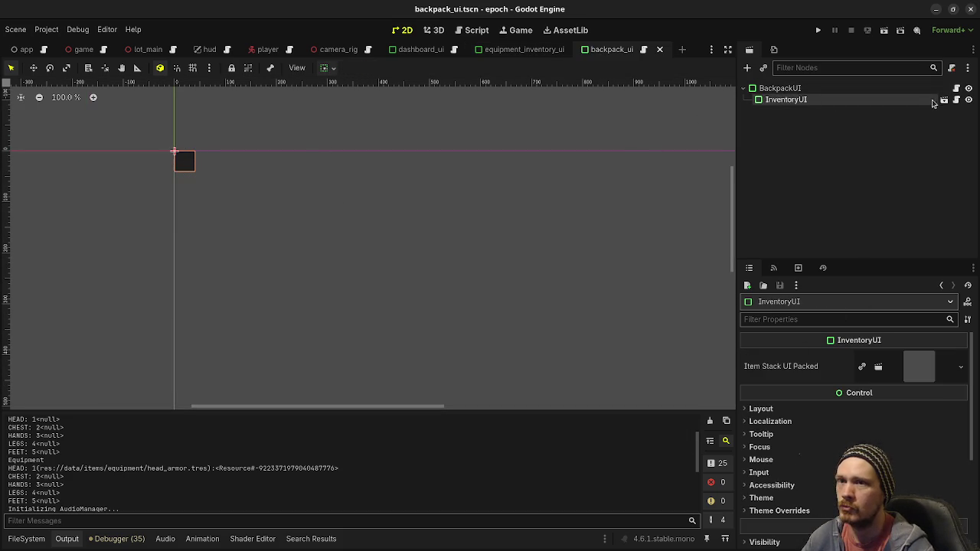
pyautogui.click(944, 102)
pyautogui.click(796, 88)
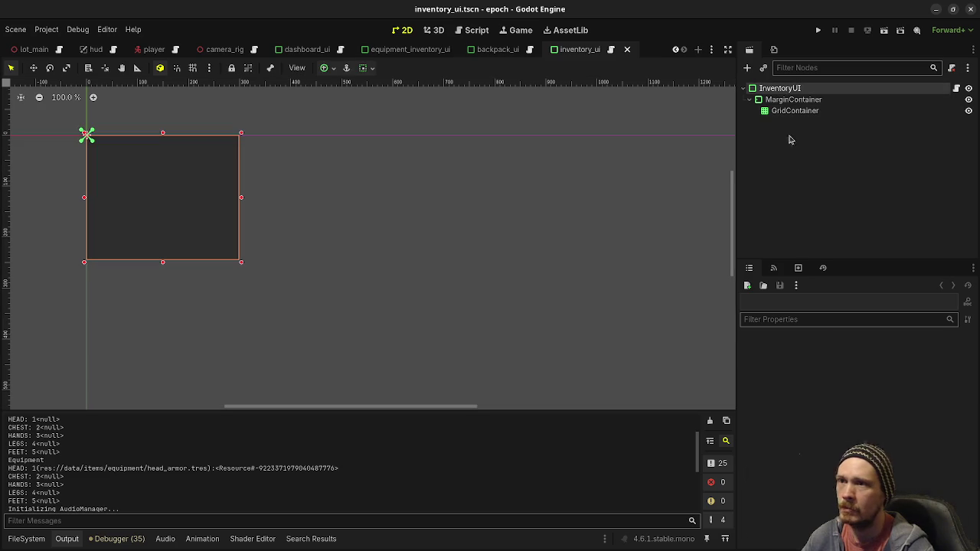
pyautogui.scroll(-5, 816, 444)
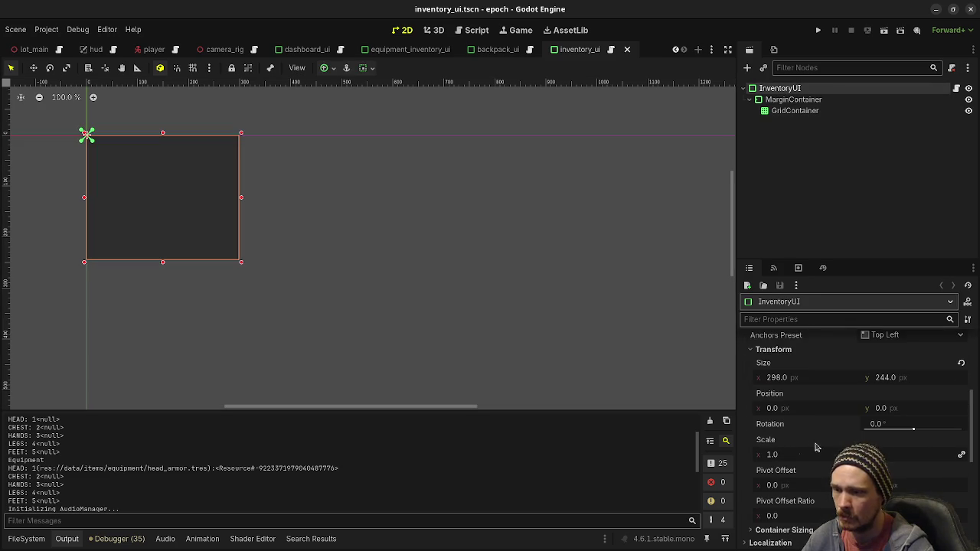
pyautogui.moveTo(816, 442)
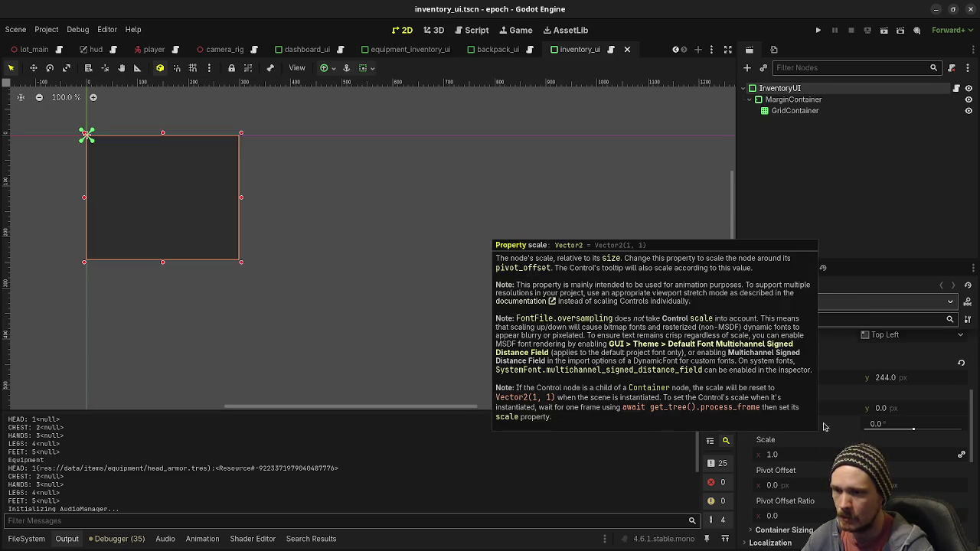
pyautogui.rightClick(778, 365)
pyautogui.press('Escape')
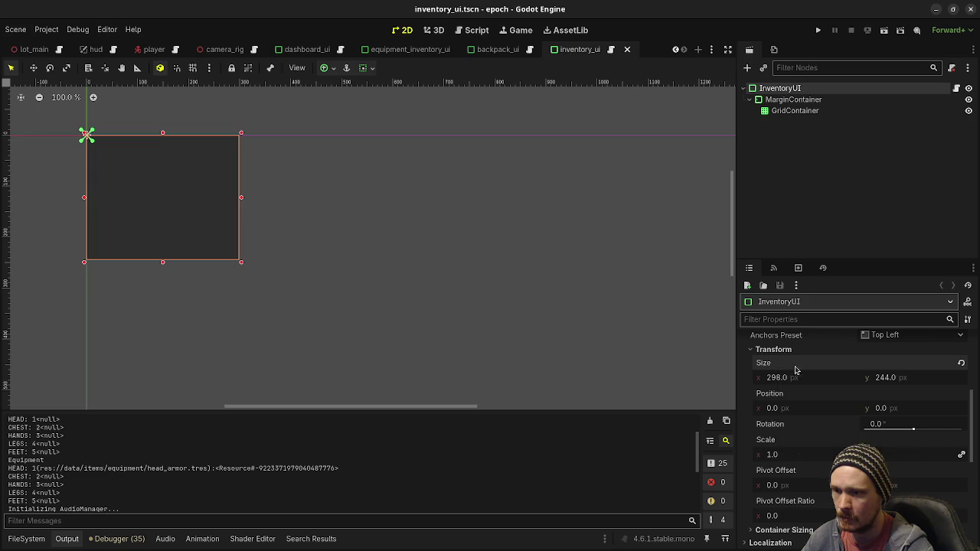
# Paste the copied 298 px size into the EquipmentInventoryUI root's Layout > Transform Size
pyautogui.click(494, 49)
pyautogui.click(373, 50)
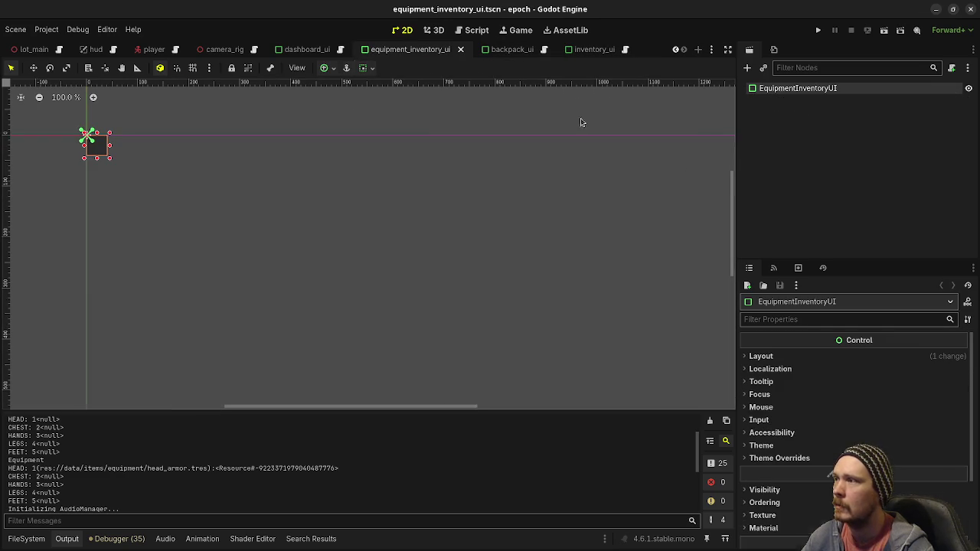
pyautogui.click(788, 358)
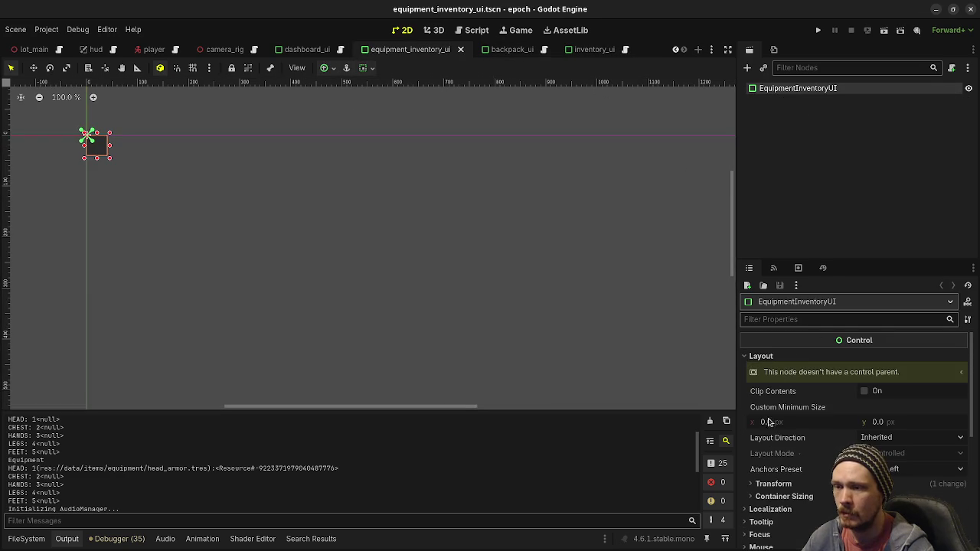
pyautogui.click(773, 484)
pyautogui.rightClick(778, 506)
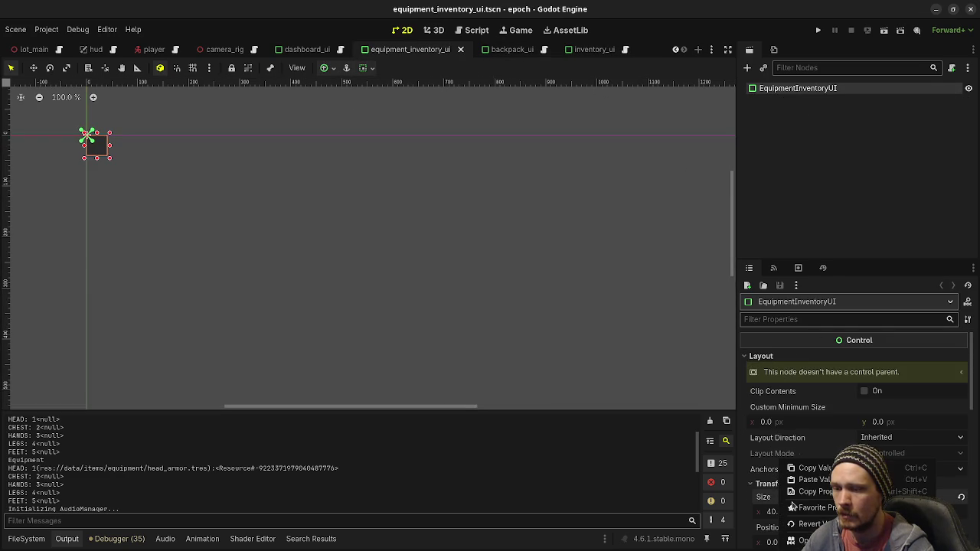
pyautogui.click(813, 481)
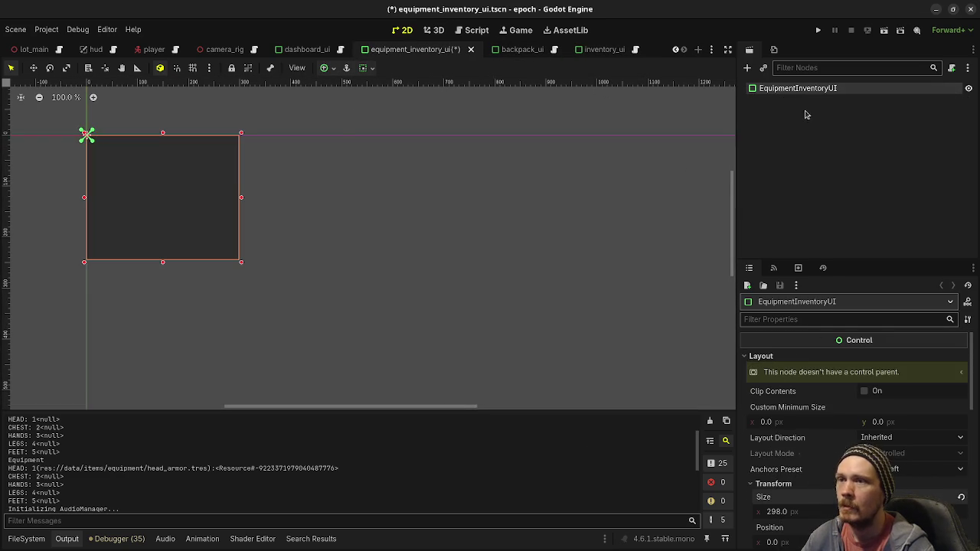
pyautogui.hotkey('ctrl', 'a')
# Search 'margin' and add a MarginContainer child under the EquipmentInventoryUI root
pyautogui.write('margin')
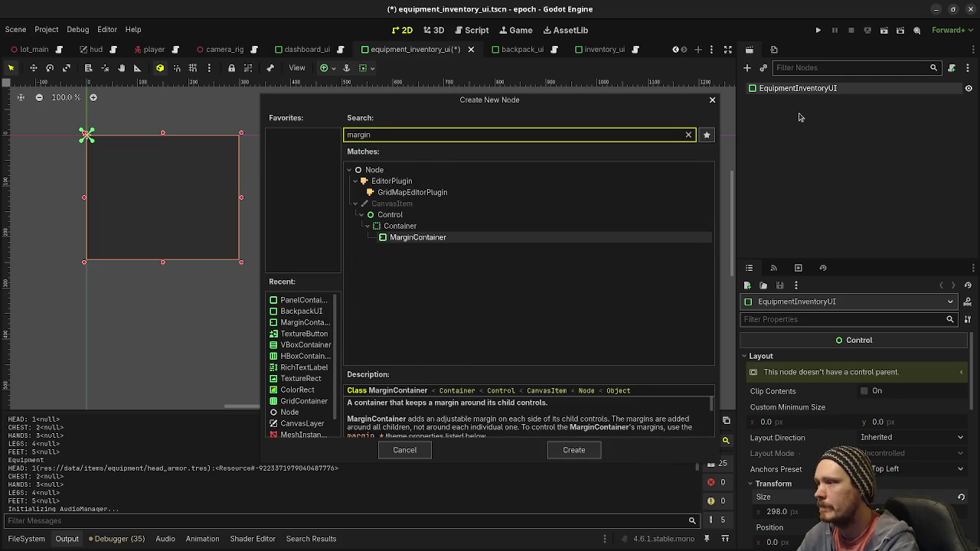
pyautogui.press('Return')
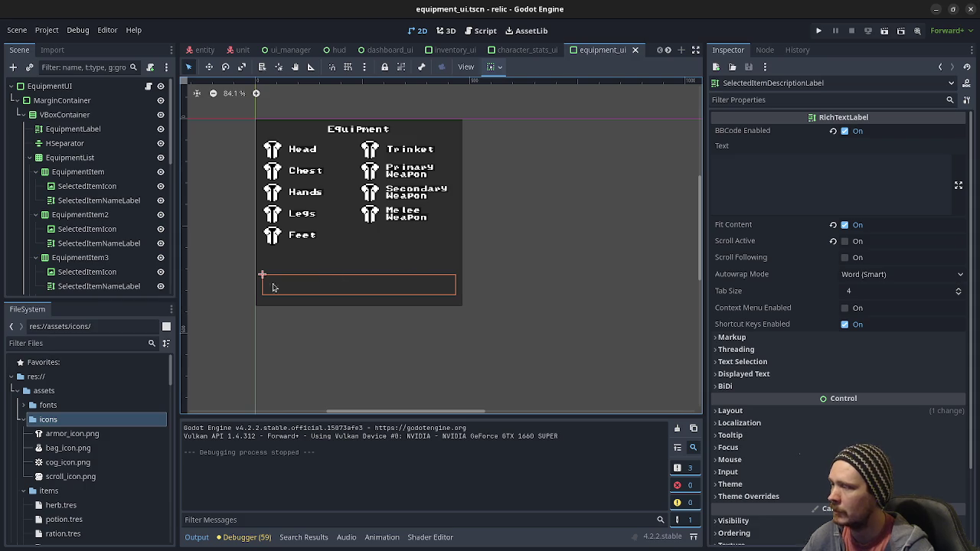
pyautogui.scroll(-8, 77, 245)
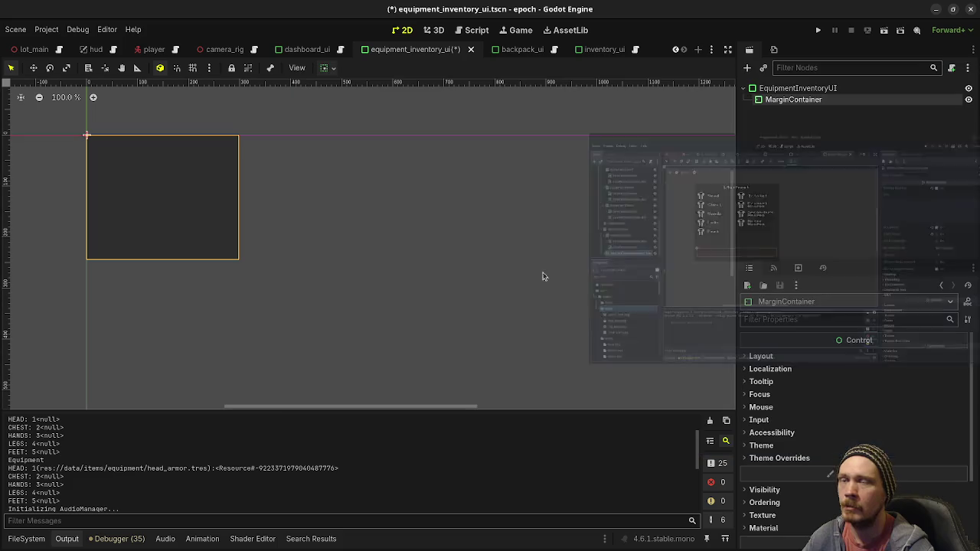
pyautogui.click(795, 358)
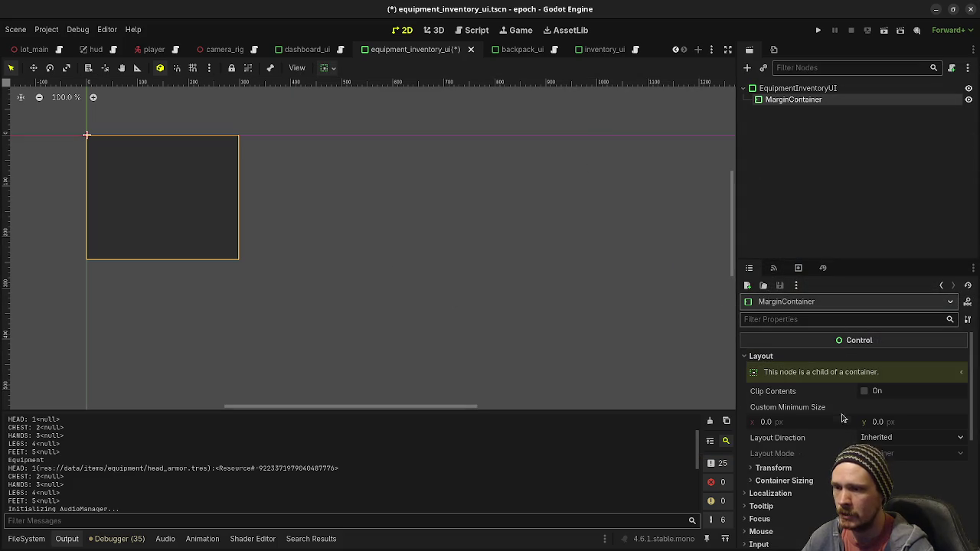
# Enable the MarginContainer's Theme Overrides > Constants margins and set each to 16
pyautogui.click(783, 480)
pyautogui.click(809, 482)
pyautogui.scroll(-4, 810, 486)
pyautogui.click(789, 450)
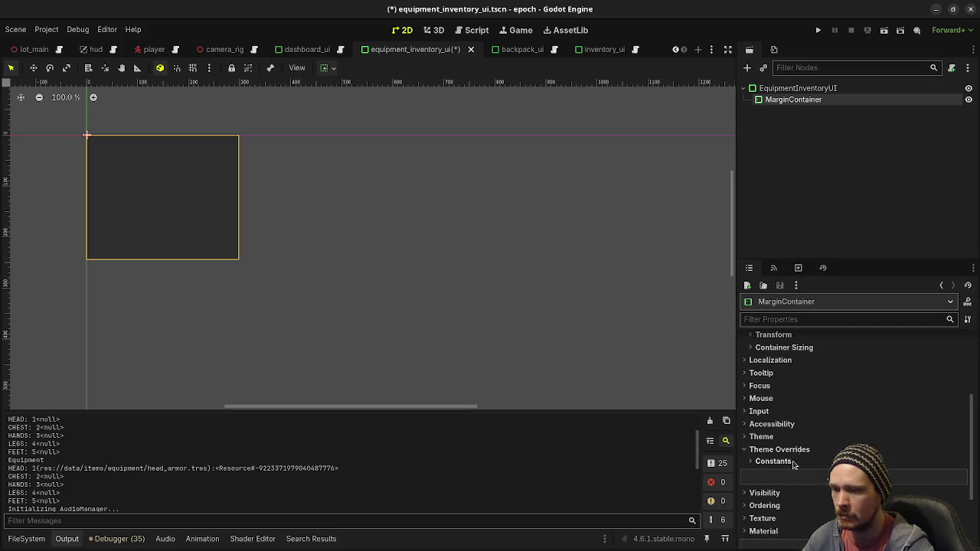
pyautogui.click(785, 461)
pyautogui.click(899, 475)
pyautogui.write('16')
pyautogui.press('Tab')
pyautogui.write('16')
pyautogui.press('Tab')
pyautogui.write('16')
pyautogui.press('Tab')
pyautogui.write('16')
pyautogui.press('Tab')
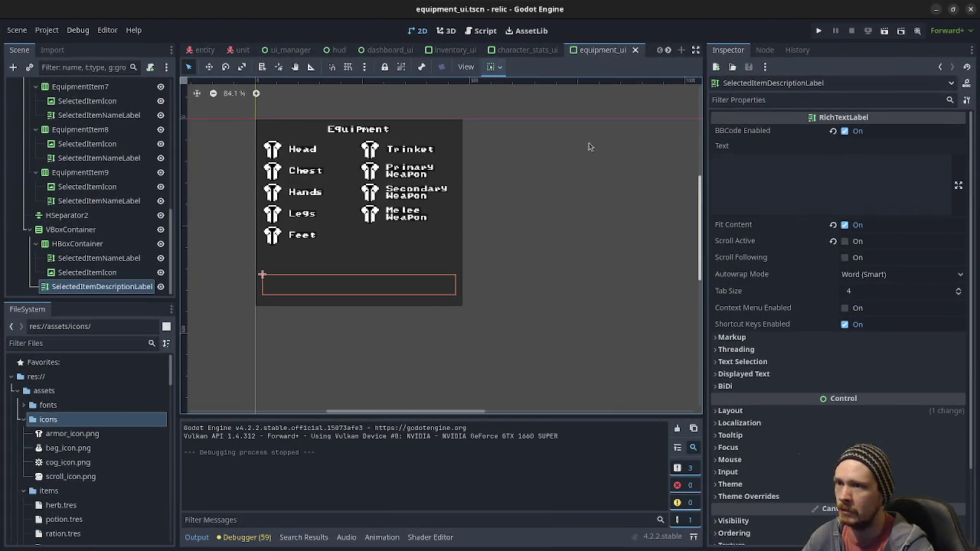
# Confirm the reference project's MarginContainer uses 16 margins, then reselect the MarginContainer
pyautogui.scroll(10, 40, 91)
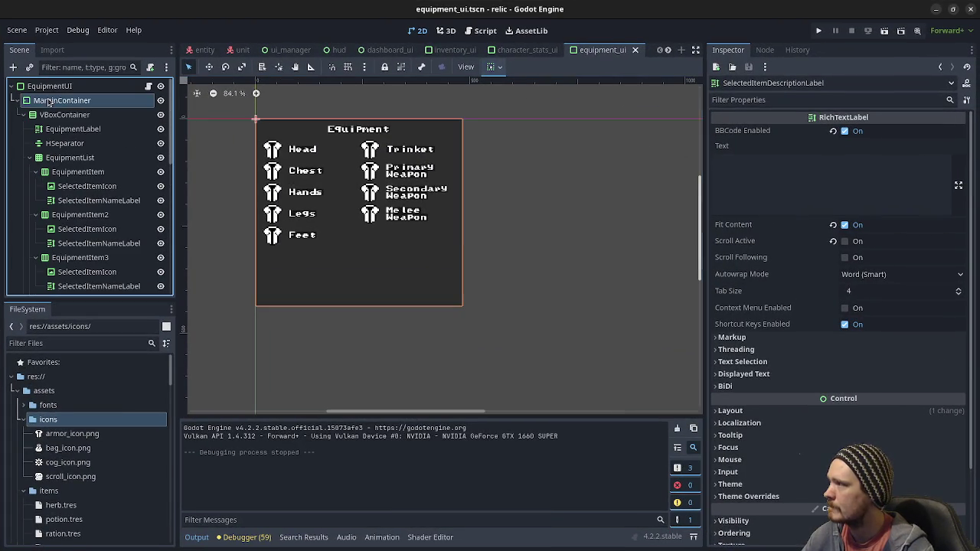
pyautogui.click(51, 102)
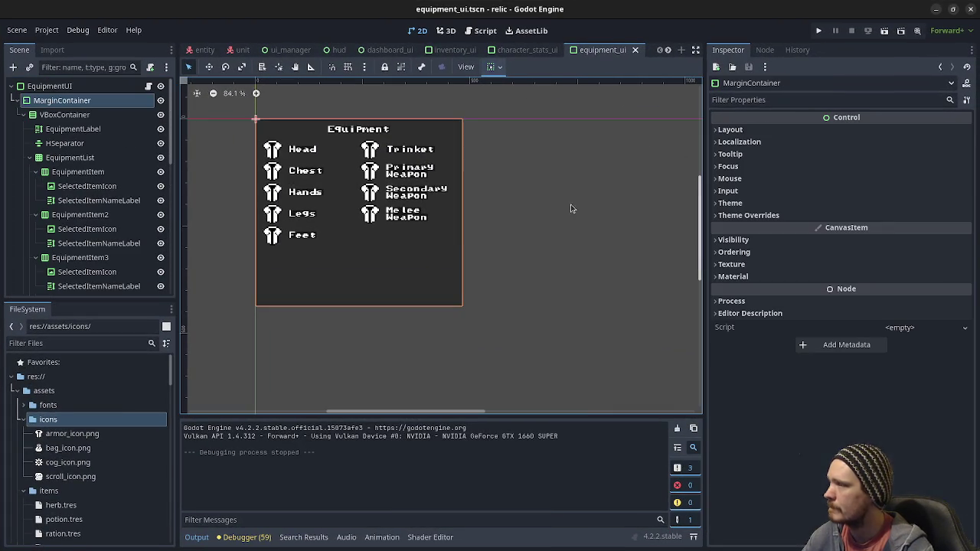
pyautogui.click(779, 216)
pyautogui.click(781, 218)
pyautogui.click(781, 217)
pyautogui.click(785, 228)
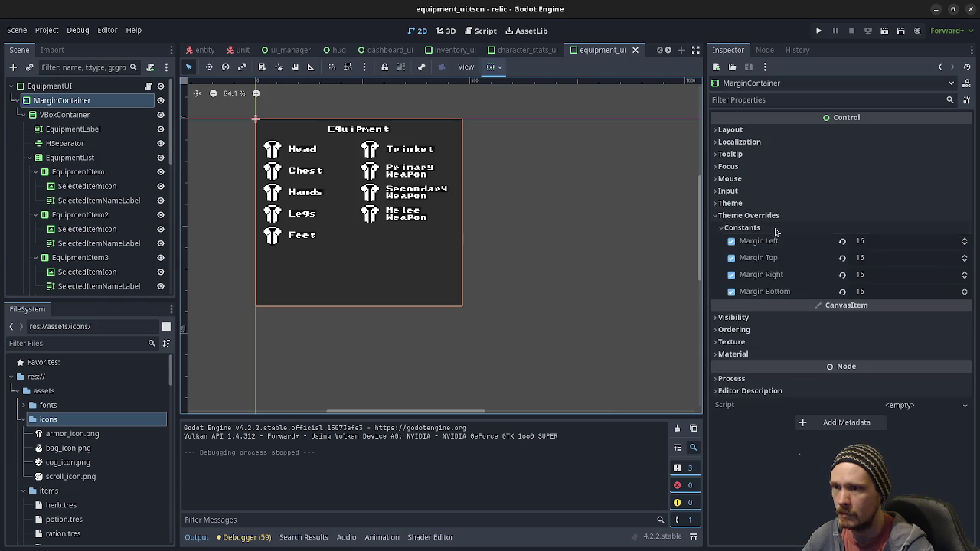
pyautogui.click(935, 9)
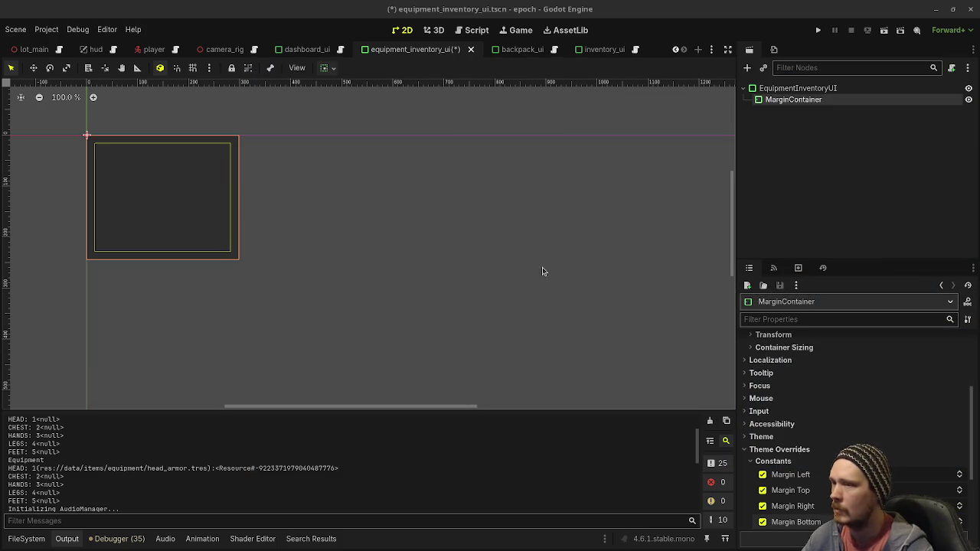
pyautogui.click(795, 102)
# Add a VBoxContainer under the MarginContainer and a RichTextLabel inside it
pyautogui.hotkey('ctrl', 'a')
pyautogui.write('vbox')
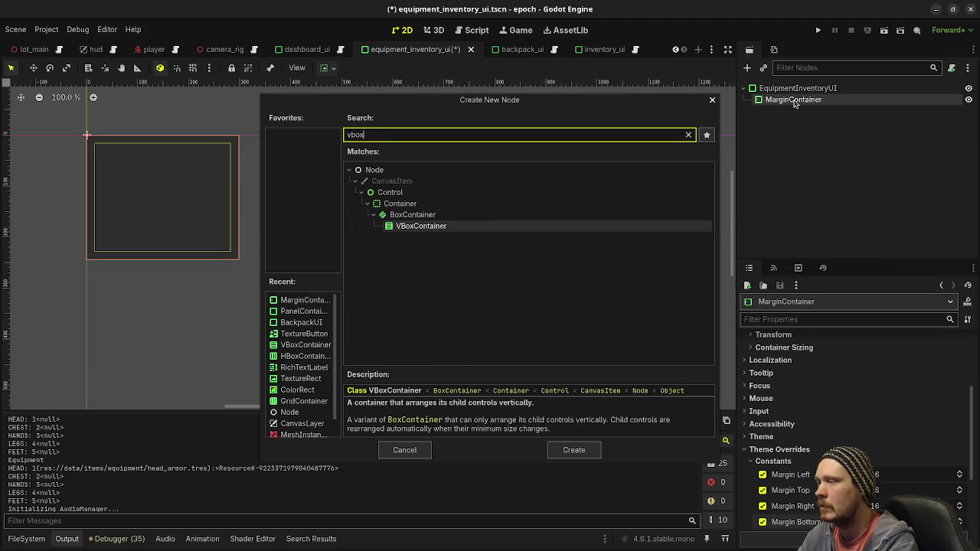
pyautogui.press('Return')
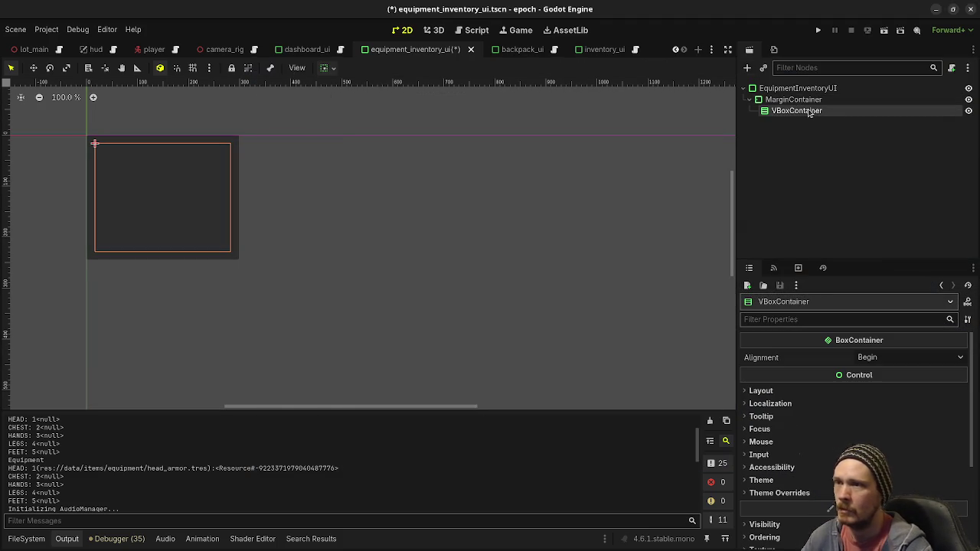
pyautogui.hotkey('ctrl', 'a')
pyautogui.write('richtext')
pyautogui.press('Return')
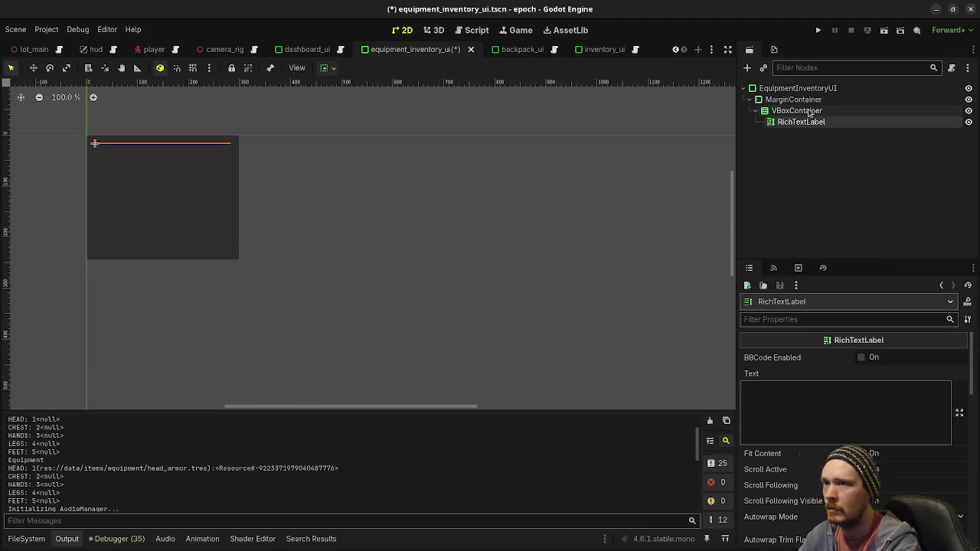
# Set the label text to 'Equipment', enable Fit Content, and center it horizontally and vertically
pyautogui.click(819, 389)
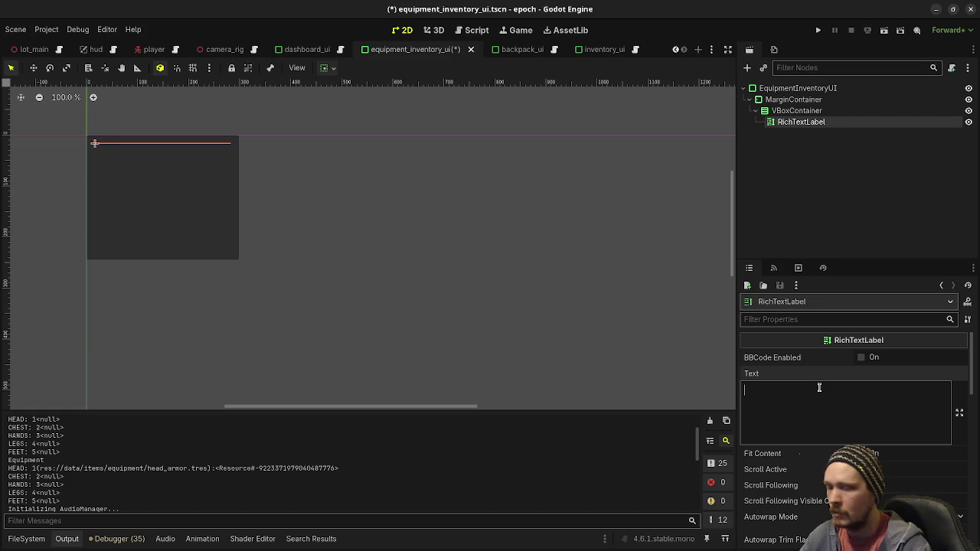
pyautogui.write('Equipment')
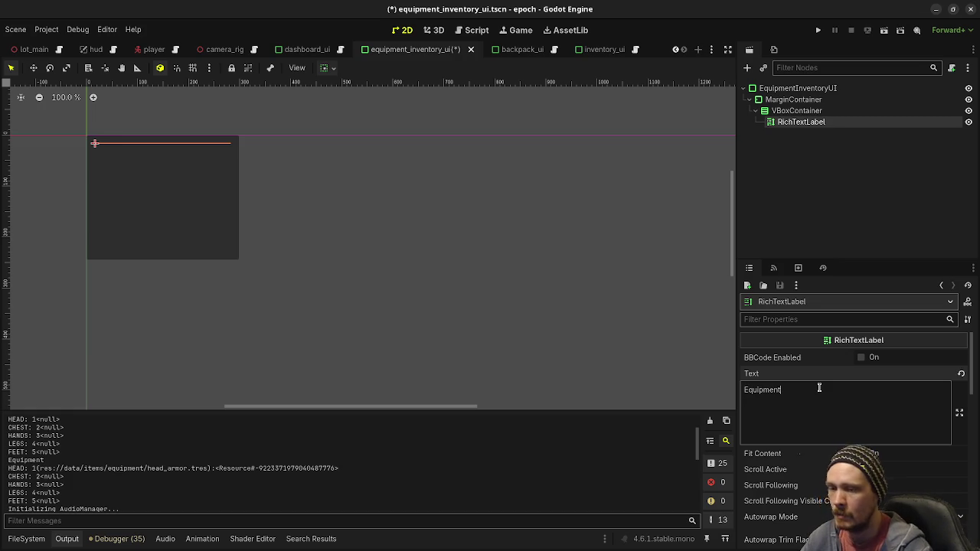
pyautogui.scroll(-2, 819, 388)
pyautogui.click(861, 400)
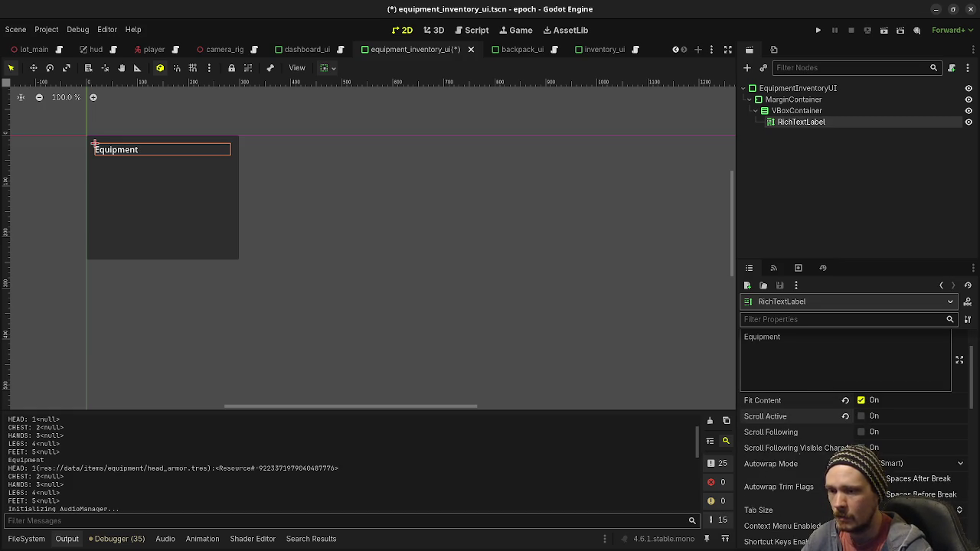
pyautogui.scroll(-3, 830, 429)
pyautogui.scroll(-8, 829, 429)
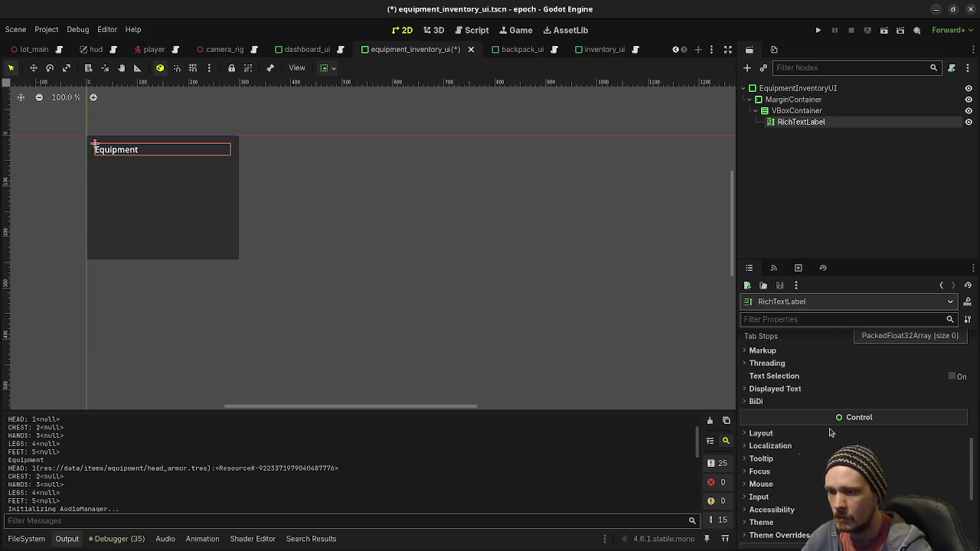
pyautogui.scroll(4, 826, 410)
pyautogui.scroll(3, 826, 410)
pyautogui.click(880, 398)
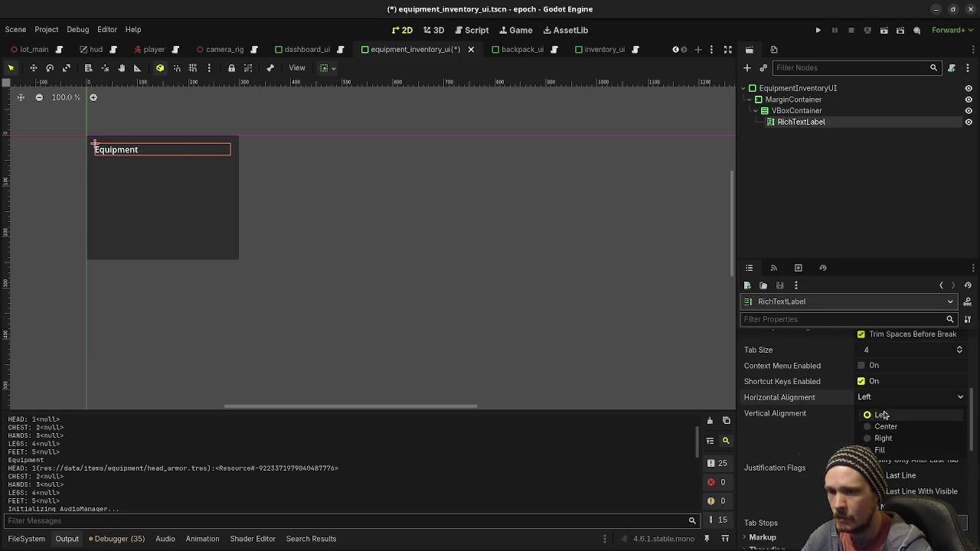
pyautogui.click(886, 426)
pyautogui.click(890, 412)
pyautogui.click(926, 443)
pyautogui.scroll(-5, 786, 433)
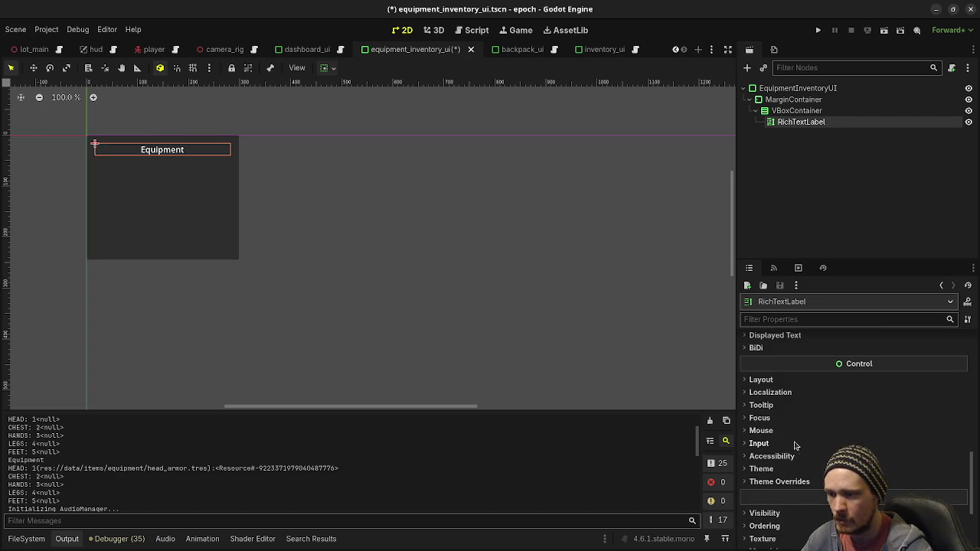
pyautogui.scroll(-1, 787, 441)
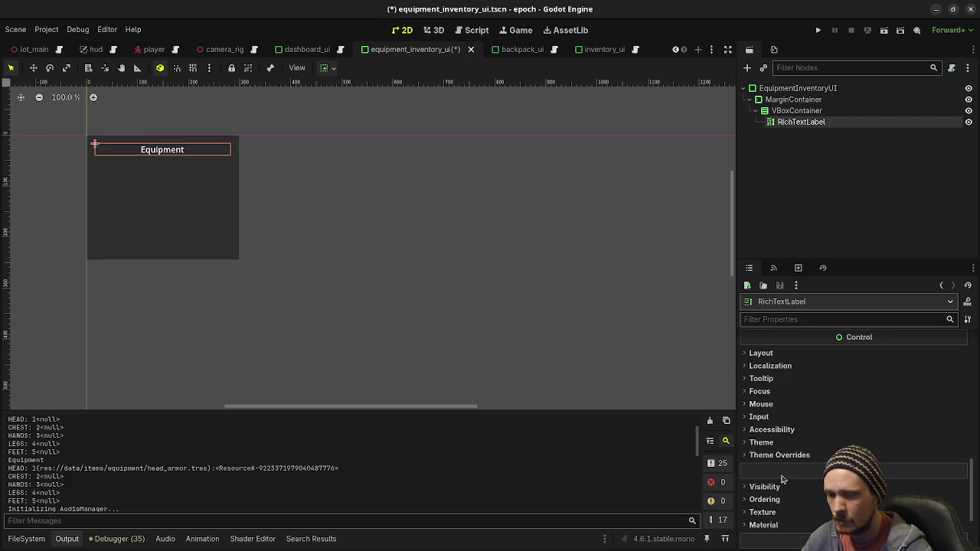
# Rename the Equipment title RichTextLabel to EquipmentLabel
pyautogui.scroll(-2, 777, 468)
pyautogui.click(762, 459)
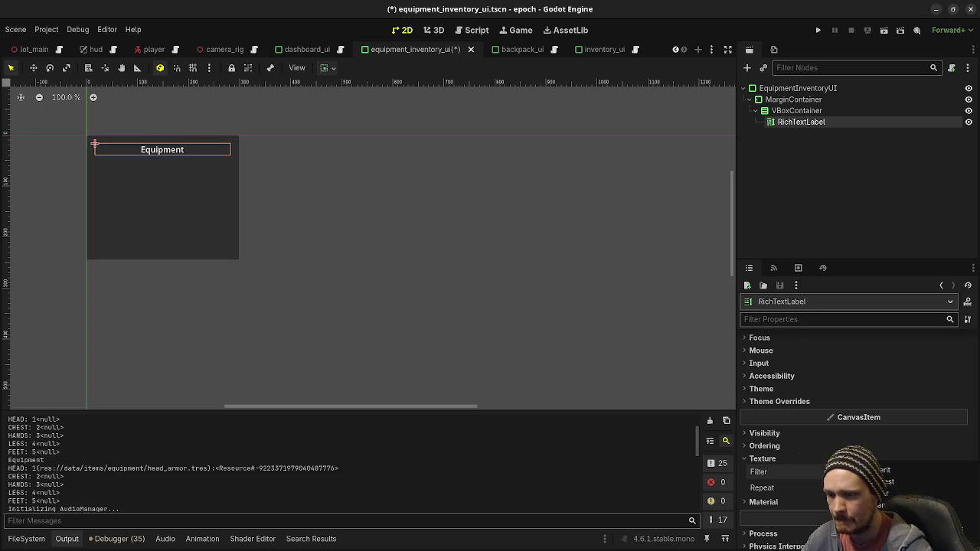
pyautogui.scroll(-2, 788, 459)
pyautogui.scroll(8, 789, 459)
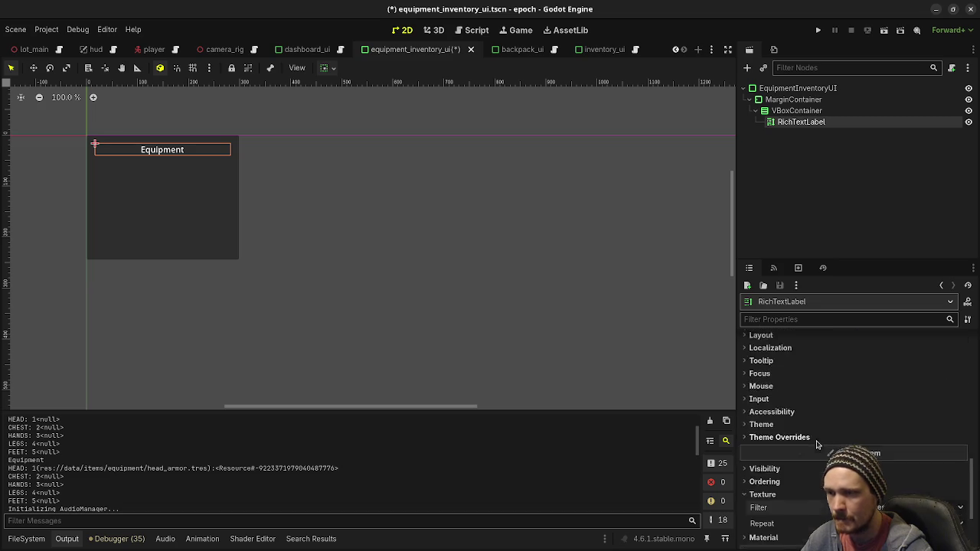
pyautogui.scroll(5, 789, 459)
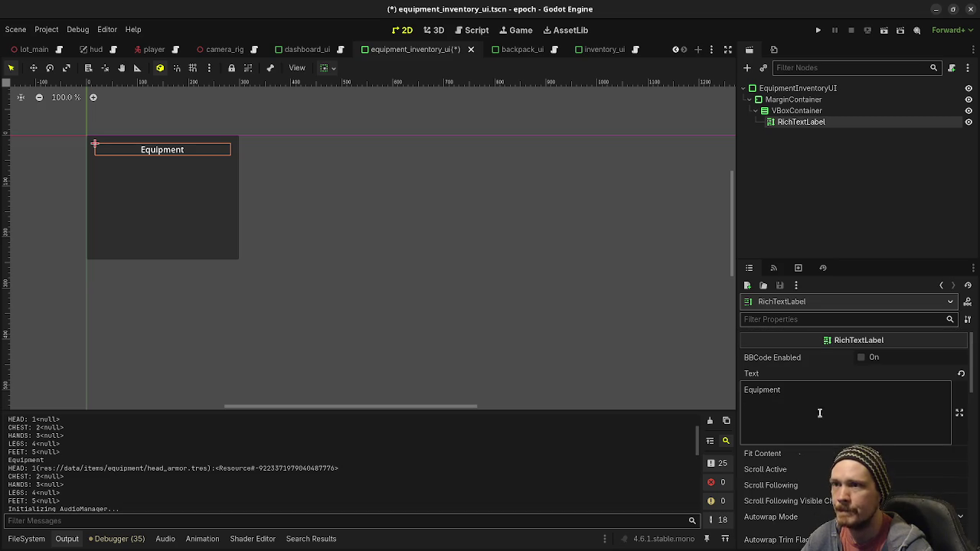
pyautogui.doubleClick(802, 122)
pyautogui.write('EquipmentL')
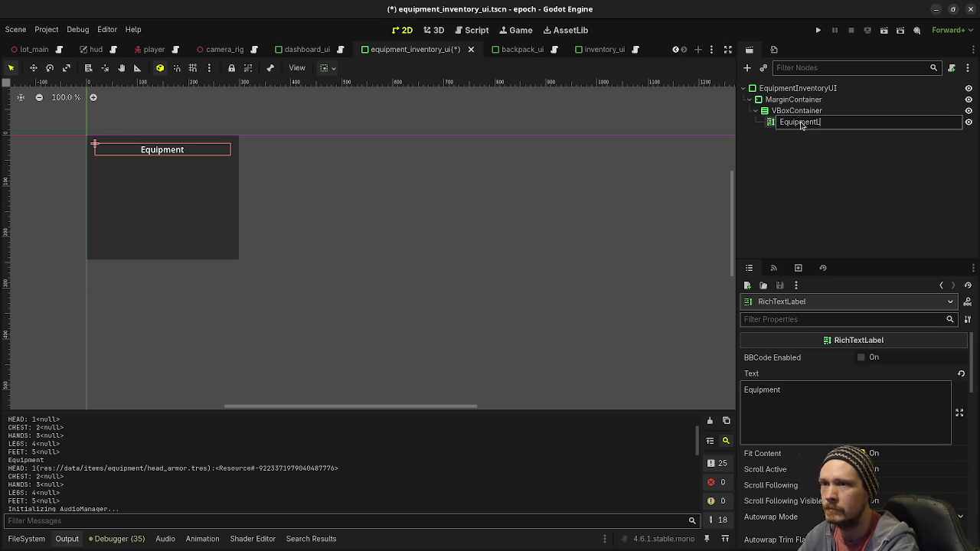
pyautogui.press('Return')
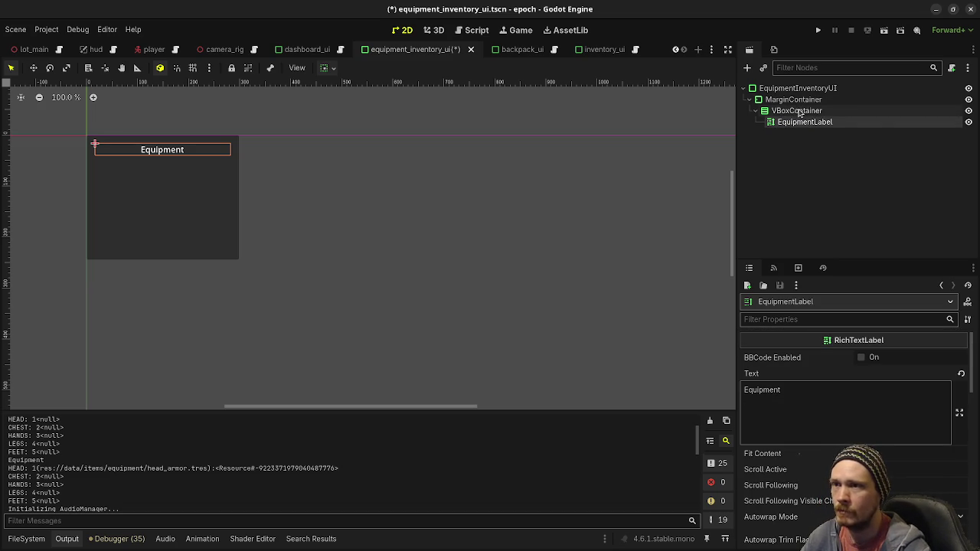
# Add a GridContainer under the VBoxContainer, beneath EquipmentLabel
pyautogui.click(799, 114)
pyautogui.hotkey('ctrl', 'a')
pyautogui.write('gri')
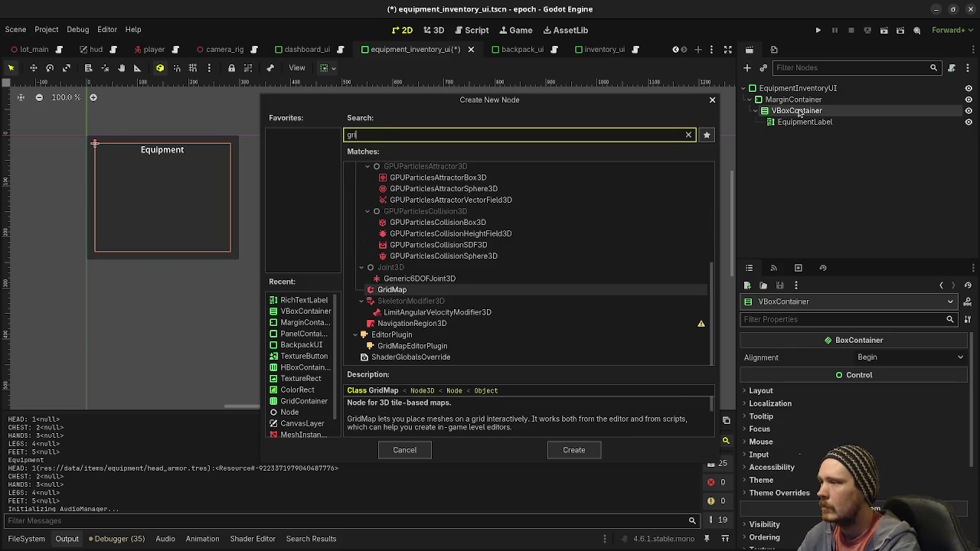
pyautogui.write('dcon')
pyautogui.press('Return')
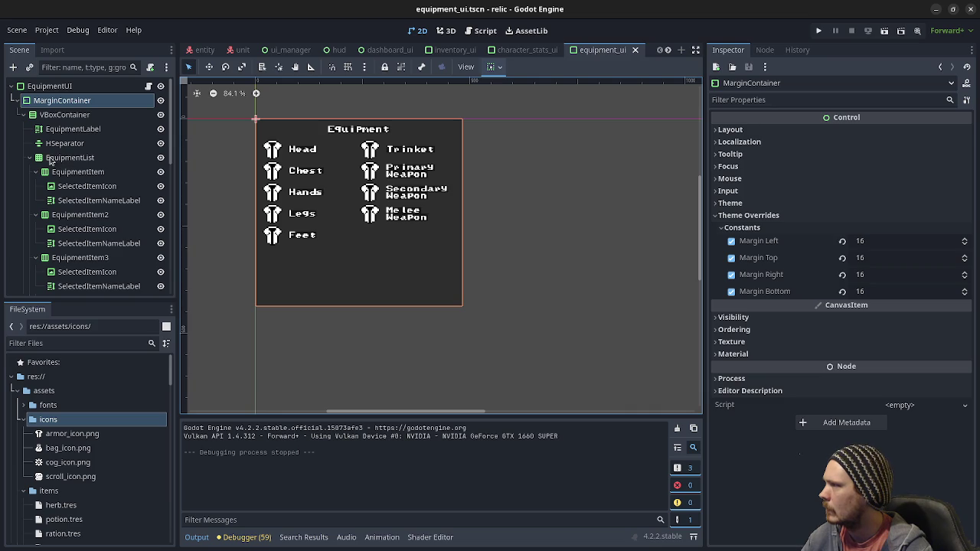
# Check the relic reference EquipmentItem's layout settings, then return to the epoch editor
pyautogui.click(71, 173)
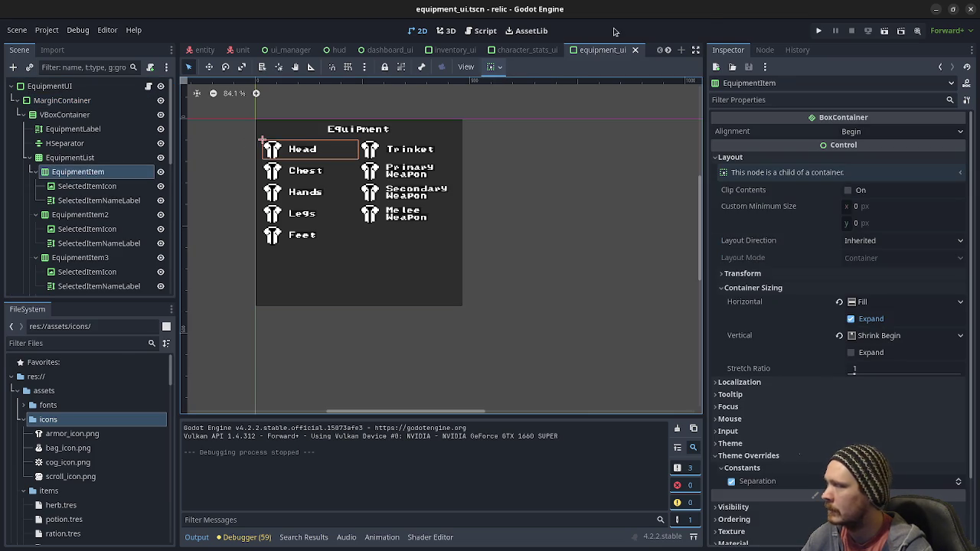
pyautogui.click(935, 10)
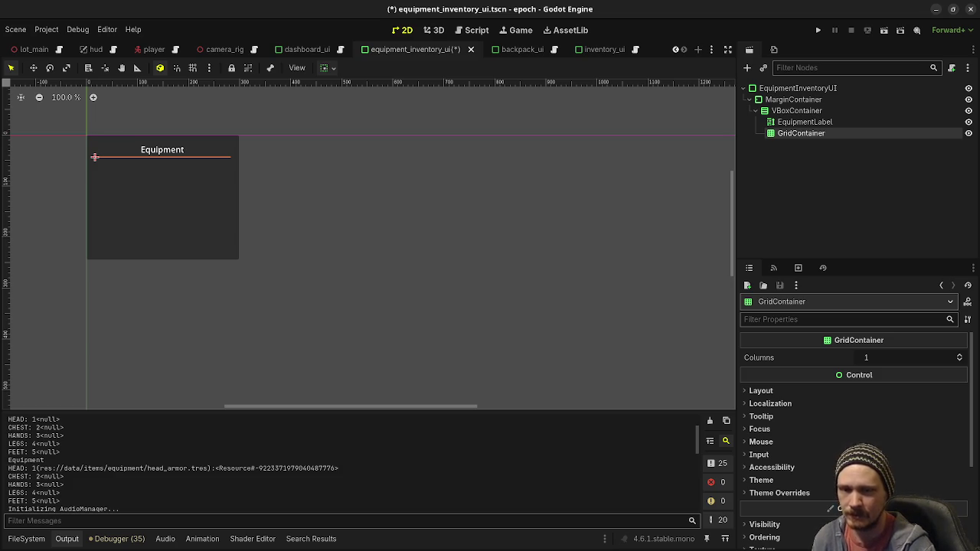
# Add an HBoxContainer as a child of the GridContainer
pyautogui.rightClick(790, 137)
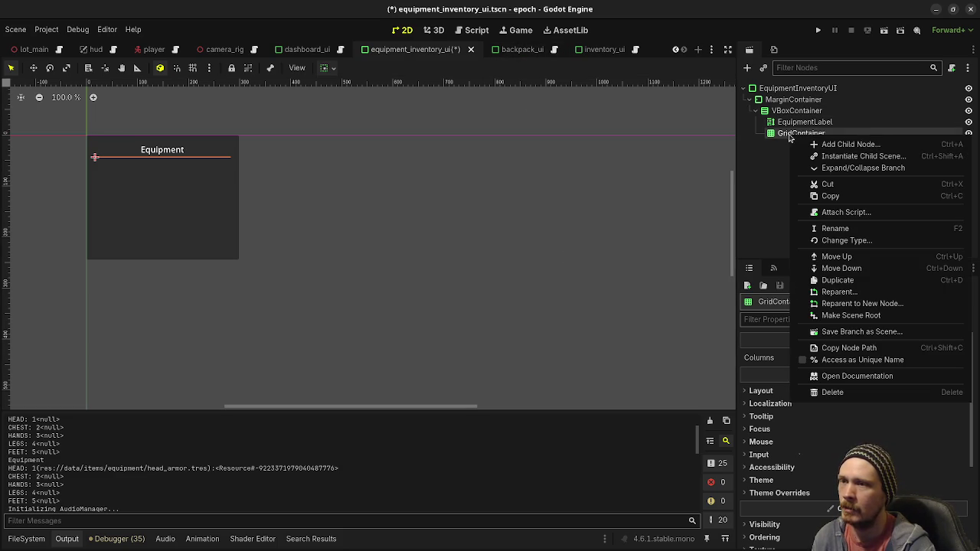
pyautogui.click(826, 145)
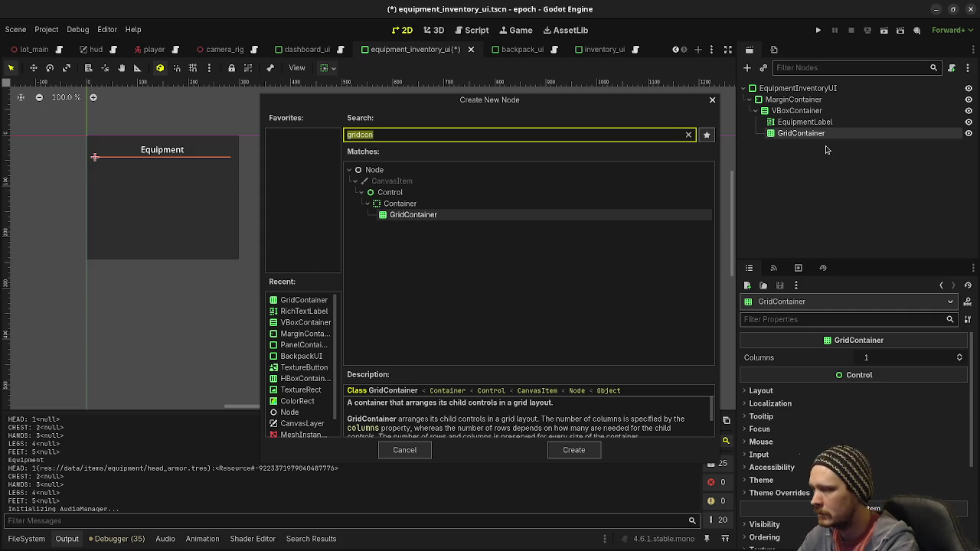
pyautogui.write('Panel')
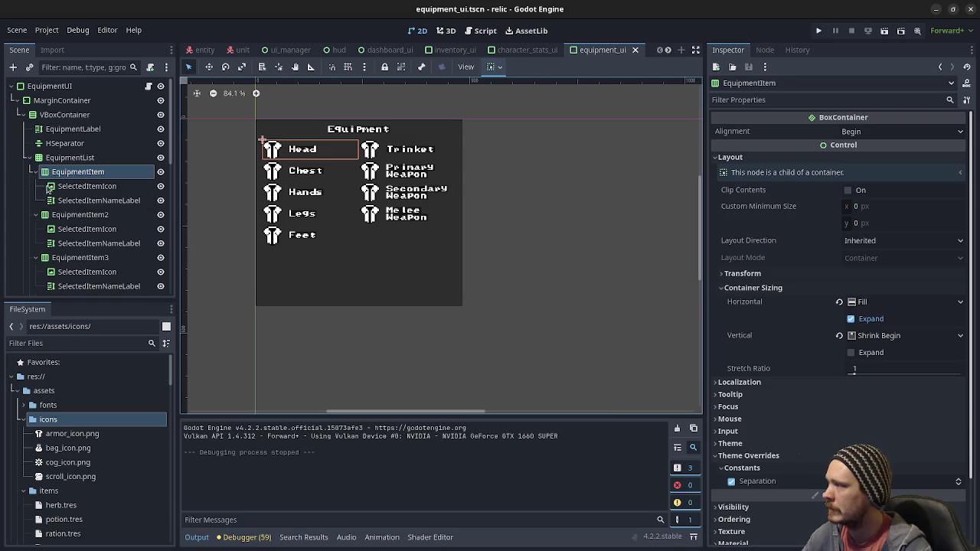
pyautogui.click(934, 12)
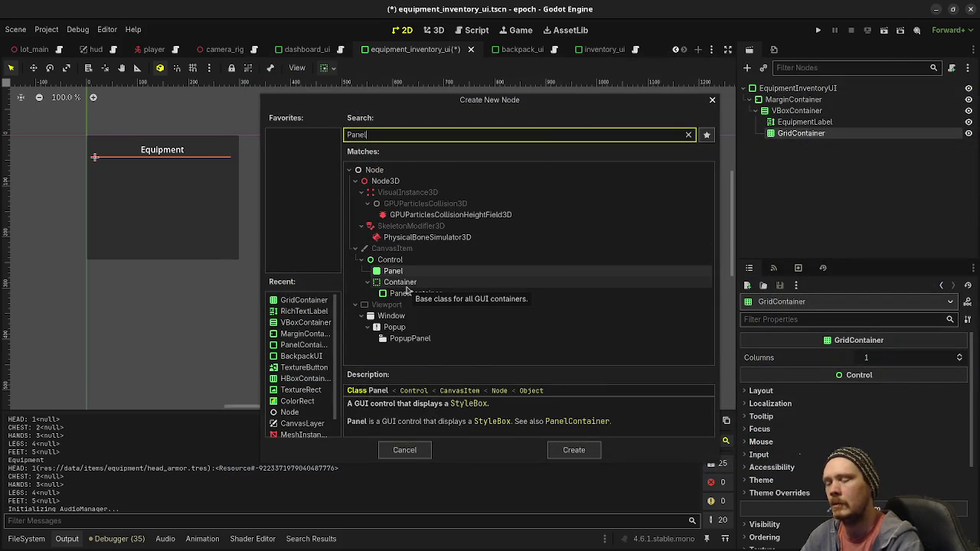
pyautogui.press('BackSpace')
pyautogui.press('BackSpace')
pyautogui.press('BackSpace')
pyautogui.write('hbox')
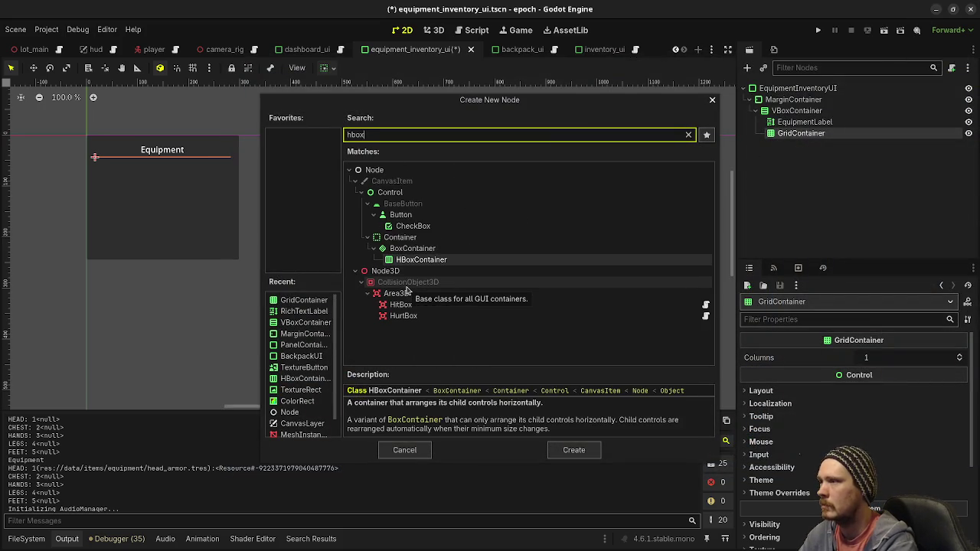
pyautogui.press('Return')
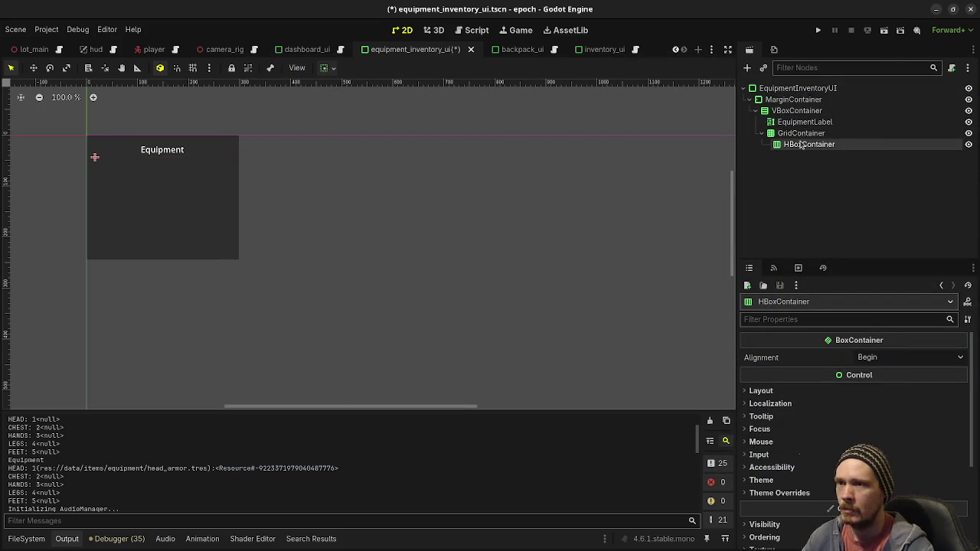
# Rename the GridContainer to EquipmentList
pyautogui.click(797, 134)
pyautogui.doubleClick(796, 134)
pyautogui.write('Equ')
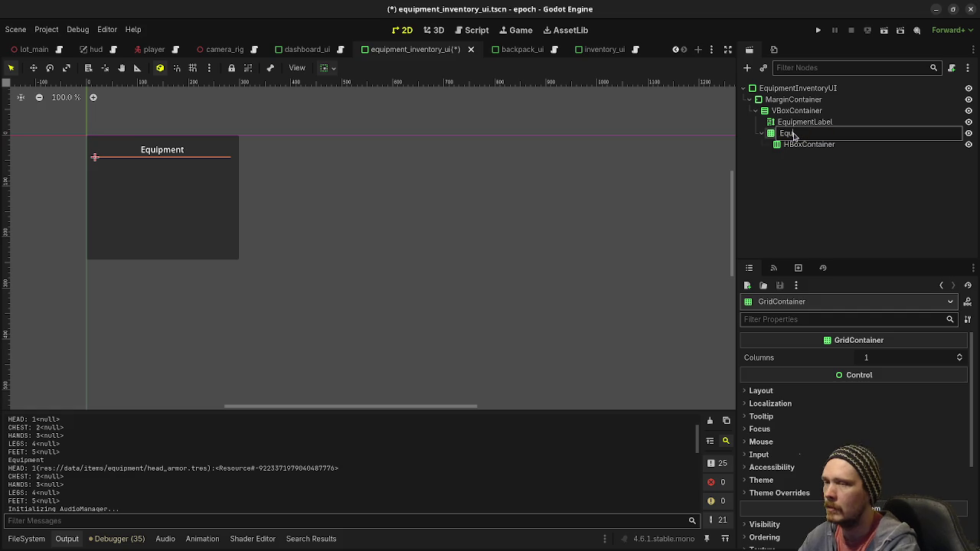
pyautogui.write('List')
pyautogui.press('Return')
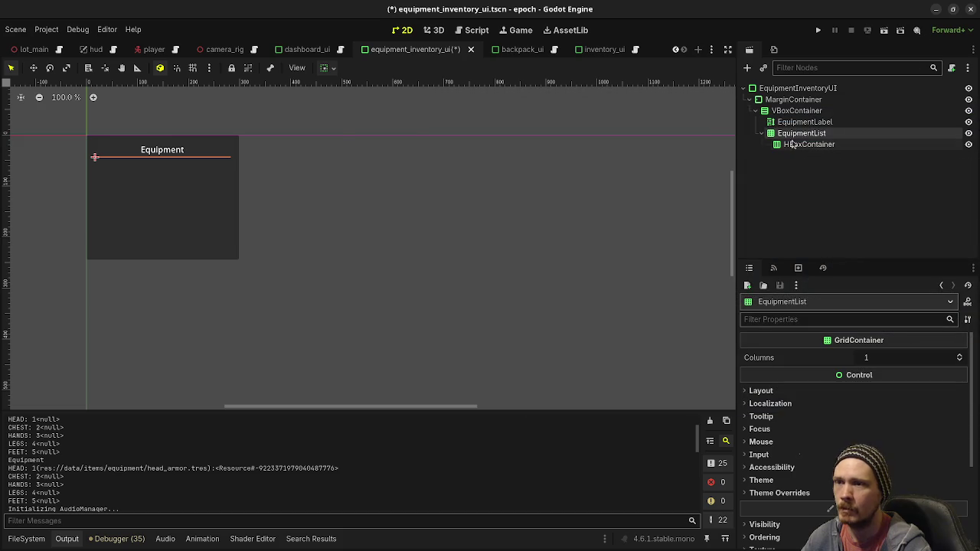
# Add a TextureRect for the icon and a RichTextLabel for the name inside the HBoxContainer
pyautogui.click(796, 145)
pyautogui.hotkey('ctrl', 'a')
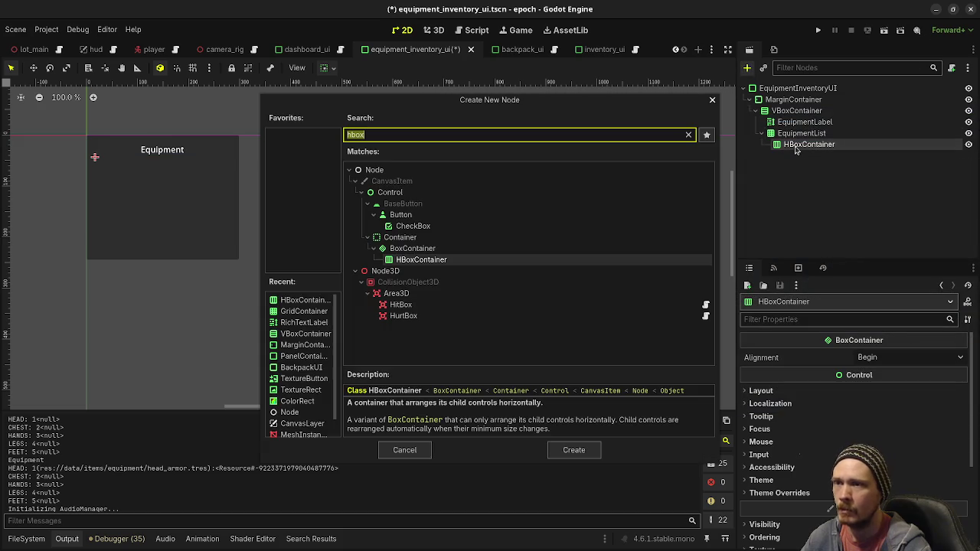
pyautogui.write('texture')
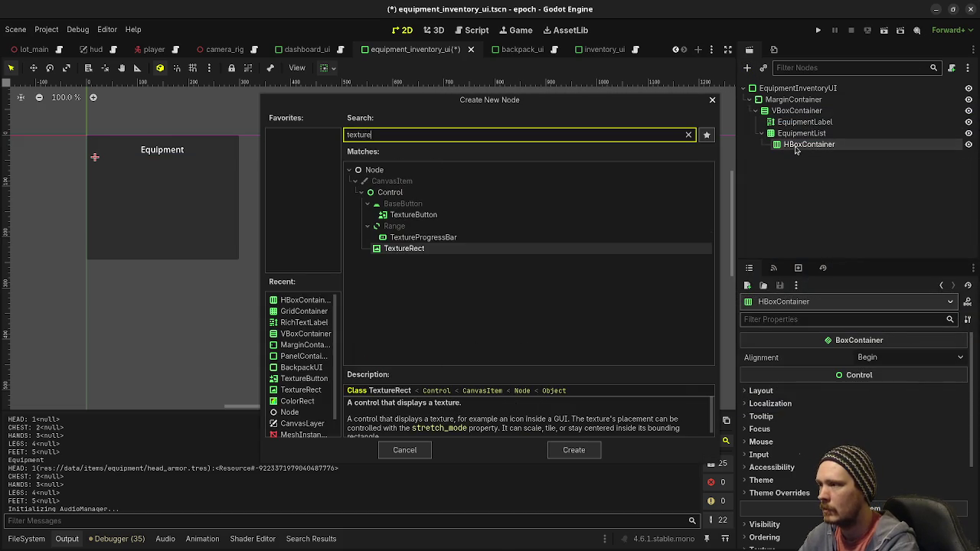
pyautogui.press('Return')
pyautogui.click(796, 150)
pyautogui.hotkey('ctrl', 'a')
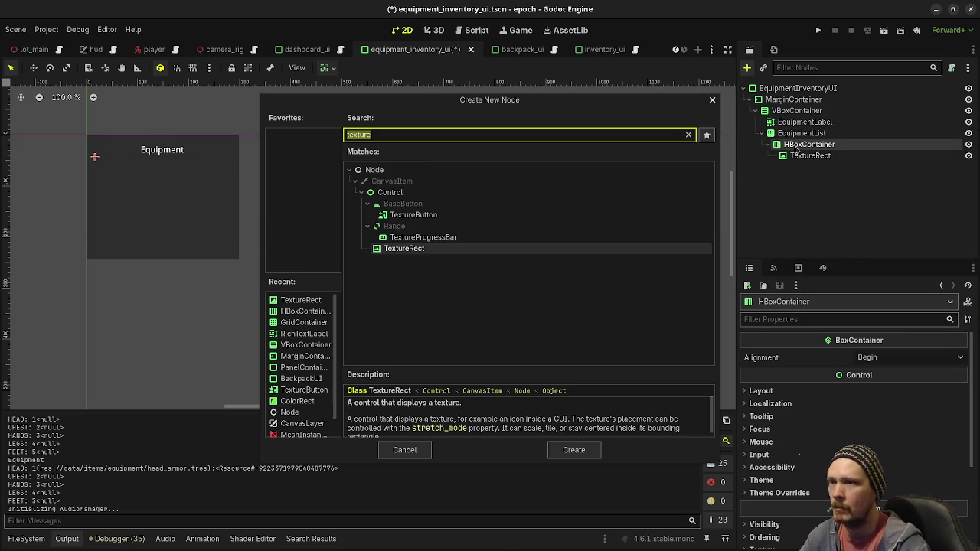
pyautogui.write('richtext')
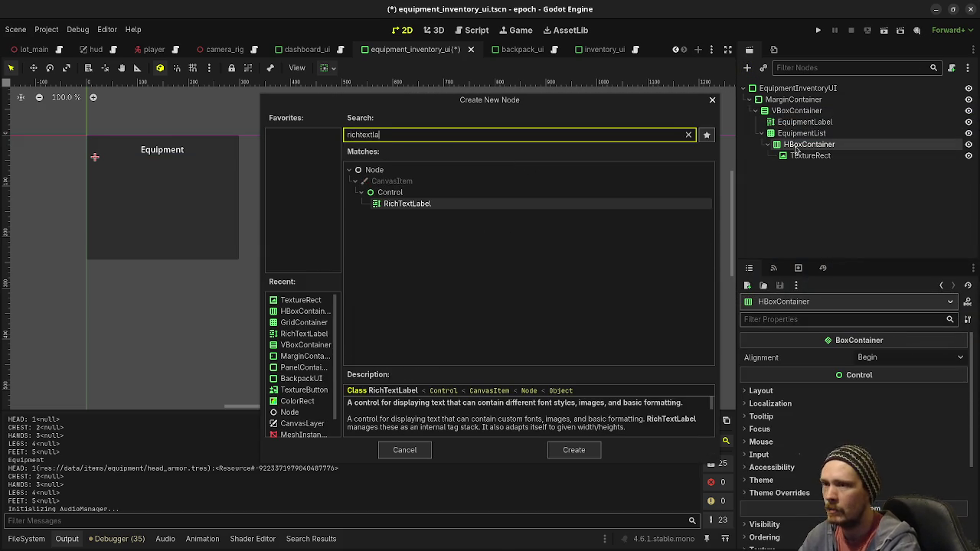
pyautogui.press('Return')
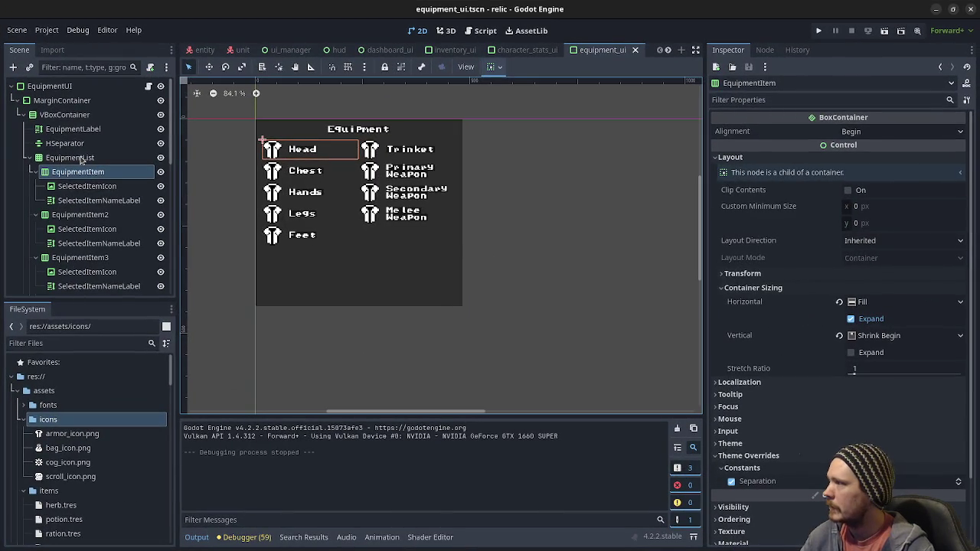
# Review the reference VBoxContainer, EquipmentList grid and EquipmentItem layout and container sizing settings
pyautogui.click(82, 159)
pyautogui.click(73, 129)
pyautogui.click(65, 115)
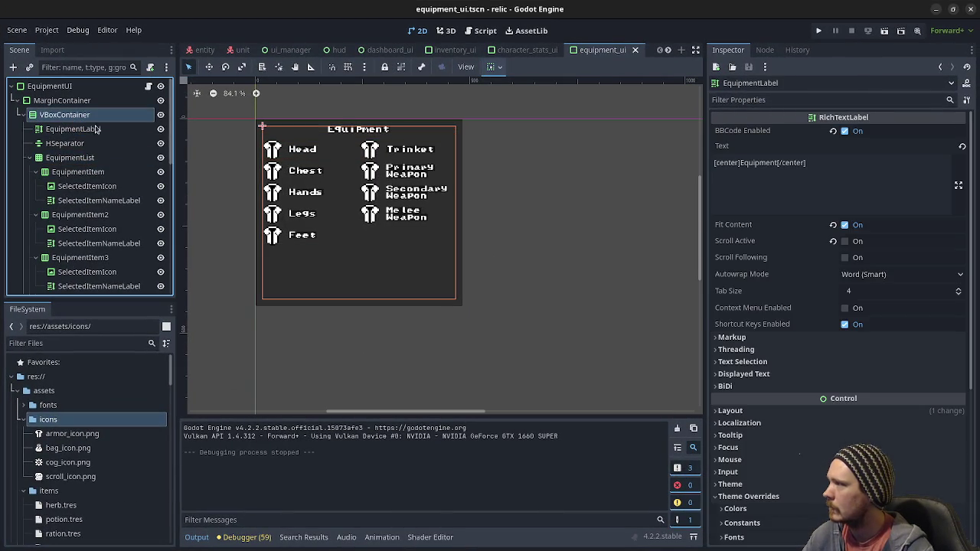
pyautogui.click(735, 158)
pyautogui.click(735, 158)
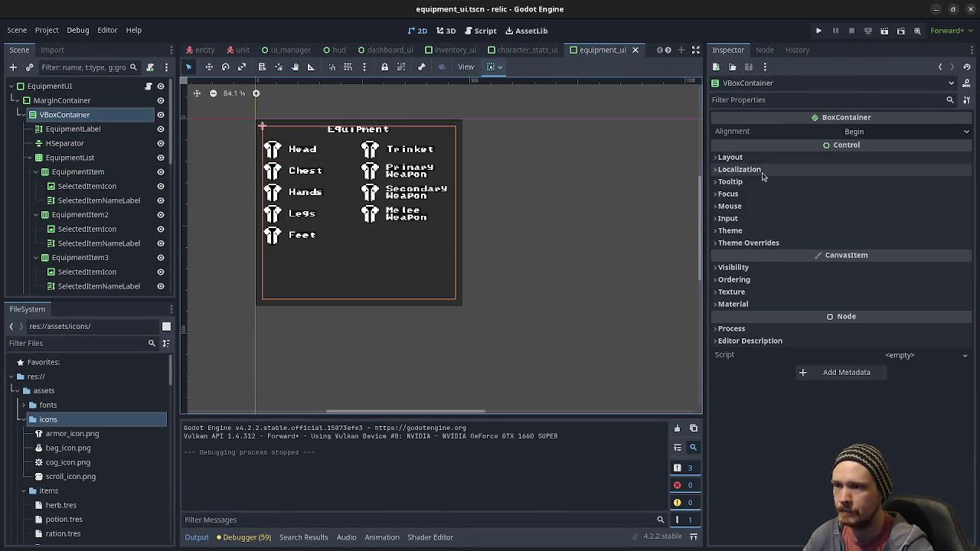
pyautogui.click(758, 157)
pyautogui.click(765, 287)
pyautogui.click(766, 288)
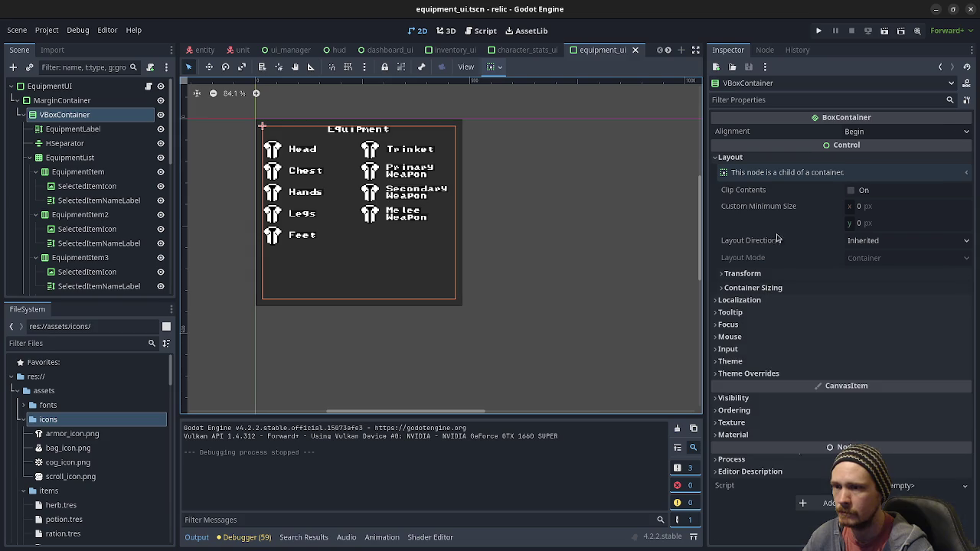
pyautogui.click(68, 160)
pyautogui.click(76, 172)
pyautogui.click(47, 158)
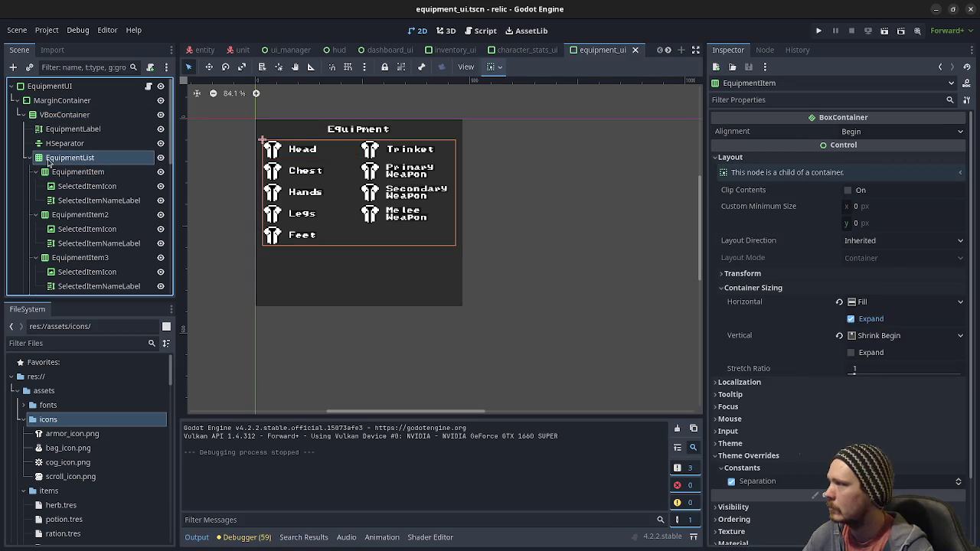
pyautogui.click(74, 170)
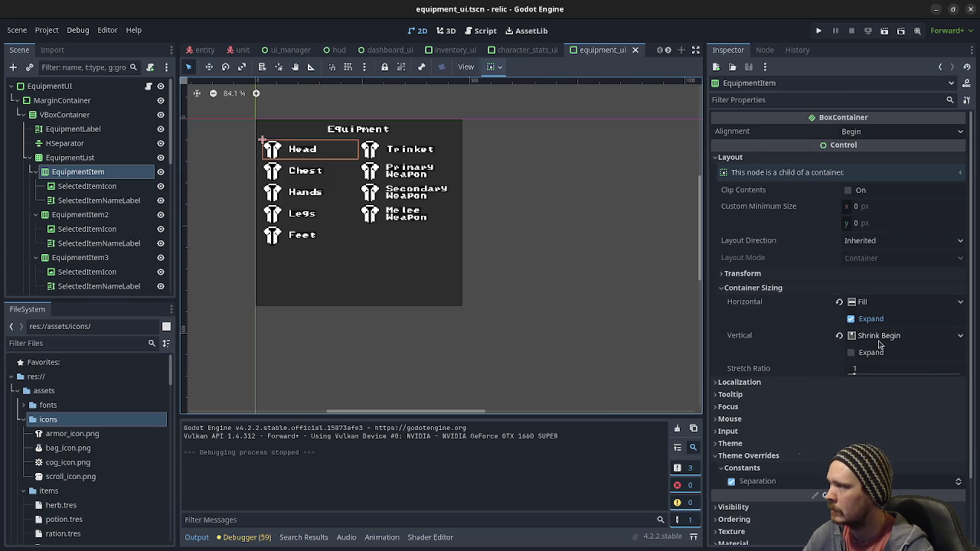
# Inspect the reference SelectedItemIcon and SelectedItemNameLabel, then return to epoch's HBoxContainer
pyautogui.click(59, 188)
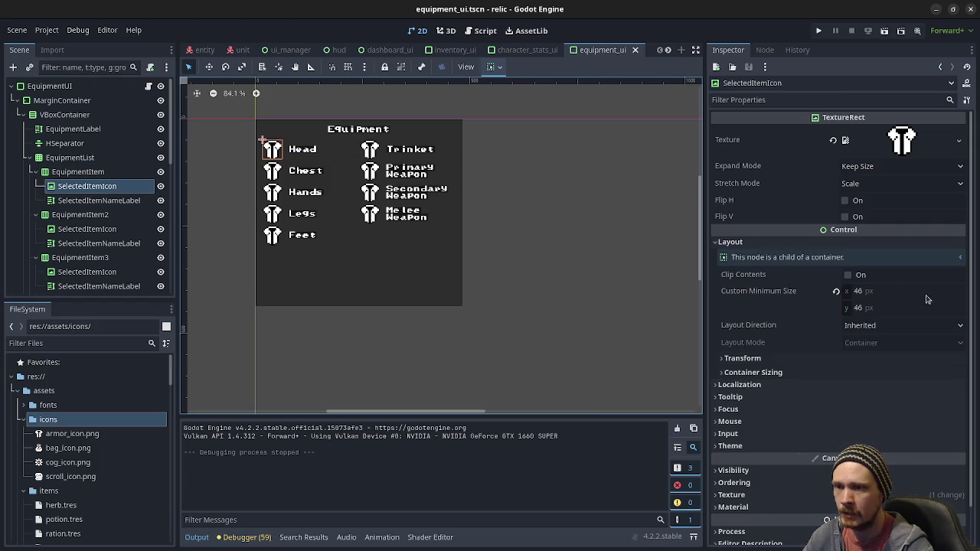
pyautogui.click(103, 201)
pyautogui.scroll(-5, 783, 274)
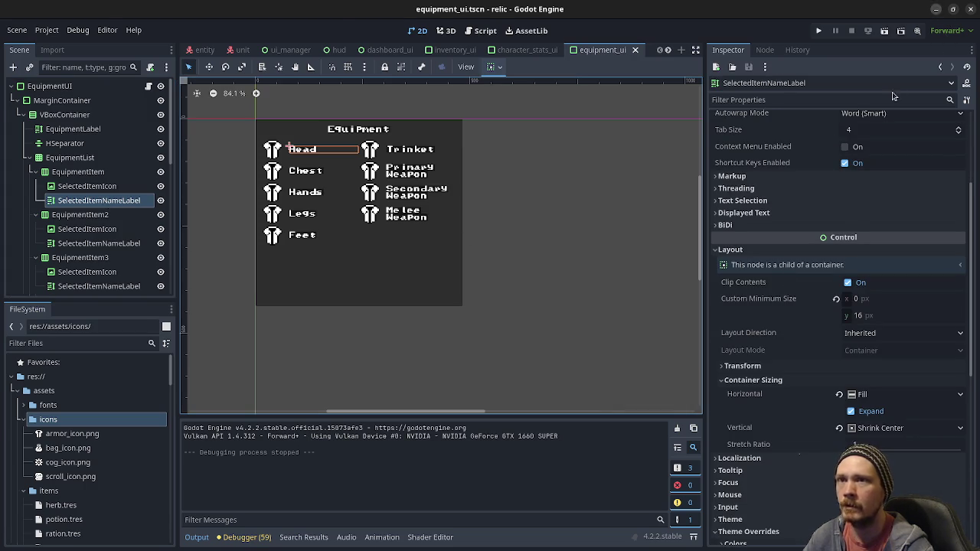
pyautogui.click(936, 9)
pyautogui.click(804, 145)
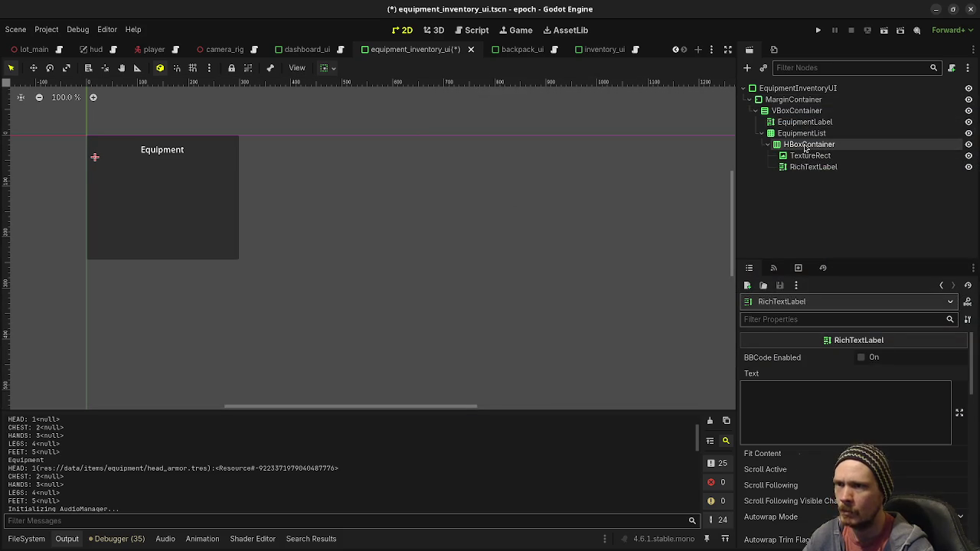
# Rename the slot nodes to EquipmentSlot, EquipmentIcon and EquipmentName, then save the scene
pyautogui.click(805, 145)
pyautogui.write('EquipmentSlot')
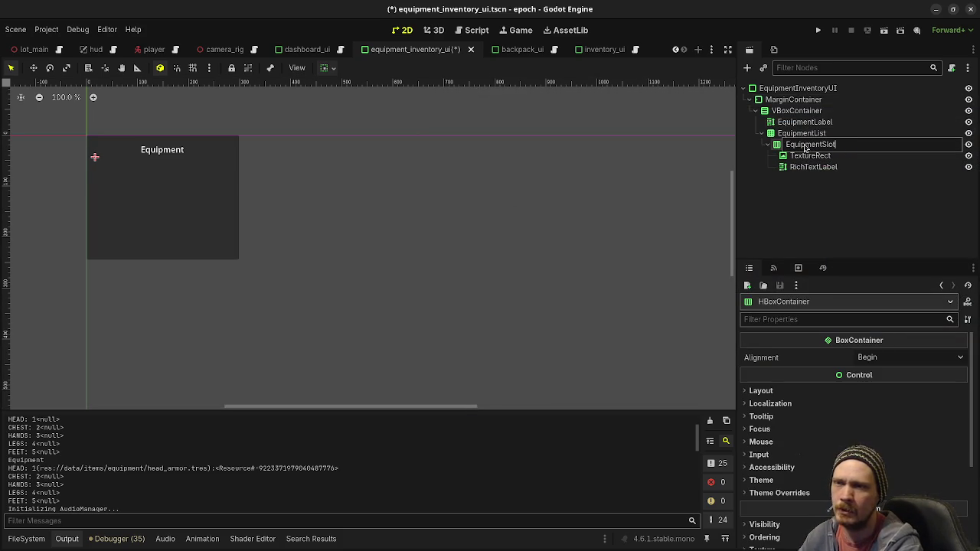
pyautogui.press('Return')
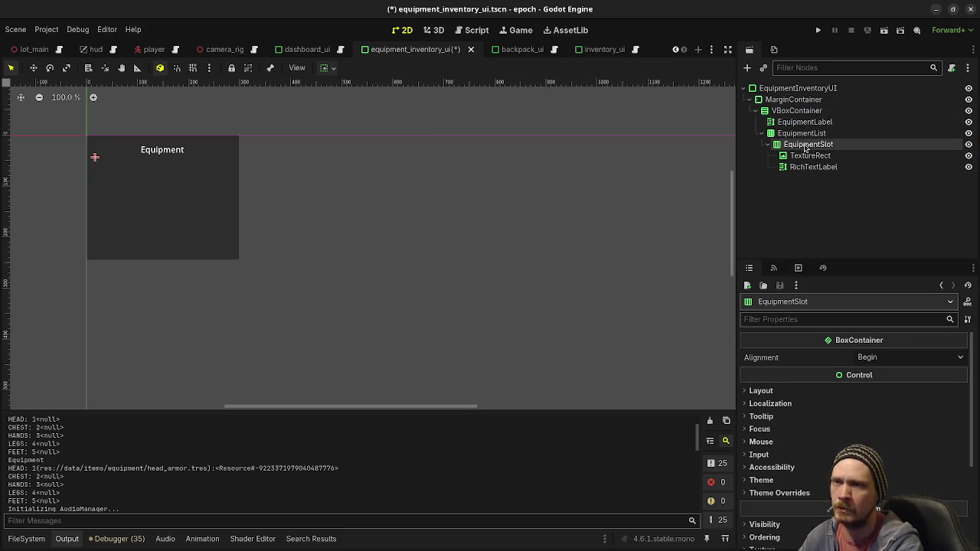
pyautogui.click(813, 157)
pyautogui.click(815, 158)
pyautogui.write('EquipmentIcon')
pyautogui.doubleClick(813, 167)
pyautogui.write('Equipm')
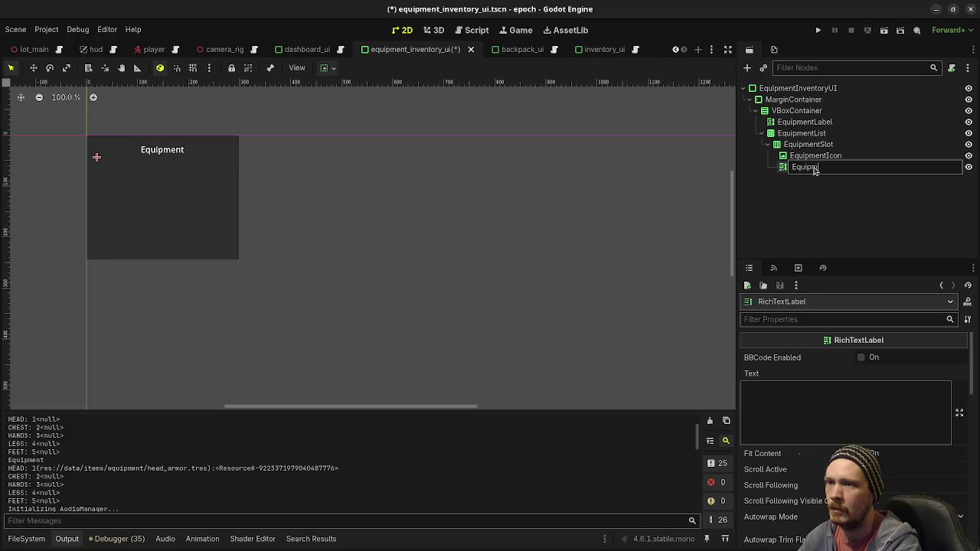
pyautogui.write('entName')
pyautogui.press('Return')
pyautogui.hotkey('ctrl', 's')
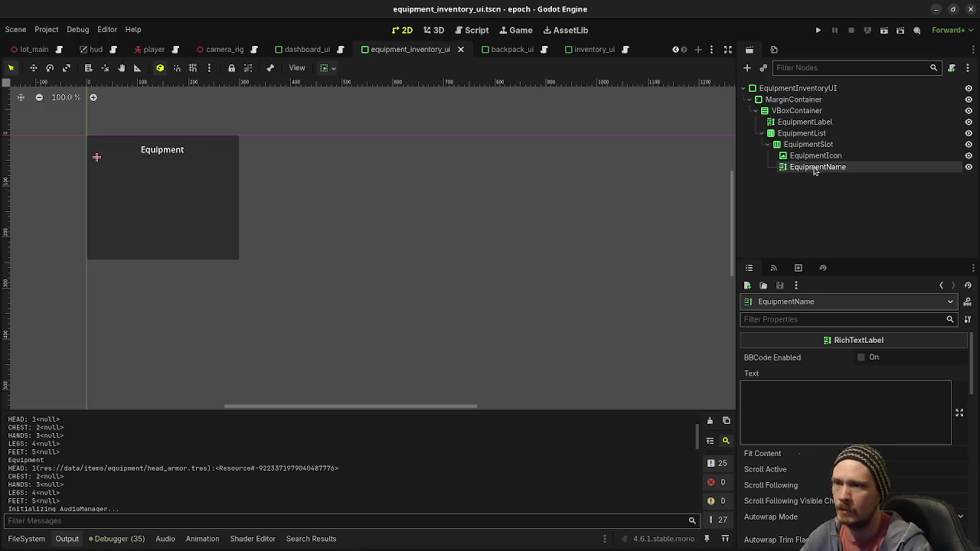
# Set the EquipmentList grid's Columns to 2
pyautogui.press('Up')
pyautogui.press('Up')
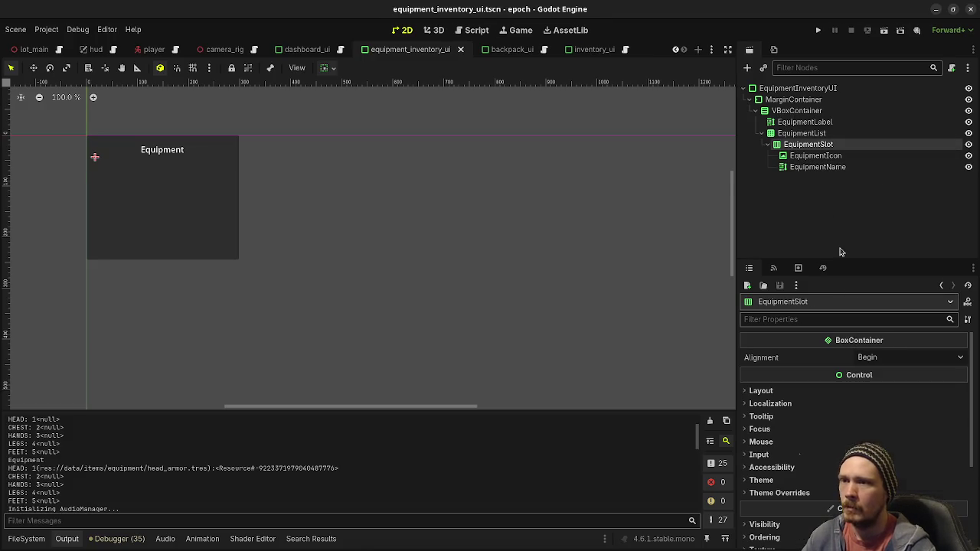
pyautogui.click(801, 134)
pyautogui.click(892, 365)
pyautogui.write('2')
pyautogui.press('Return')
pyautogui.click(825, 144)
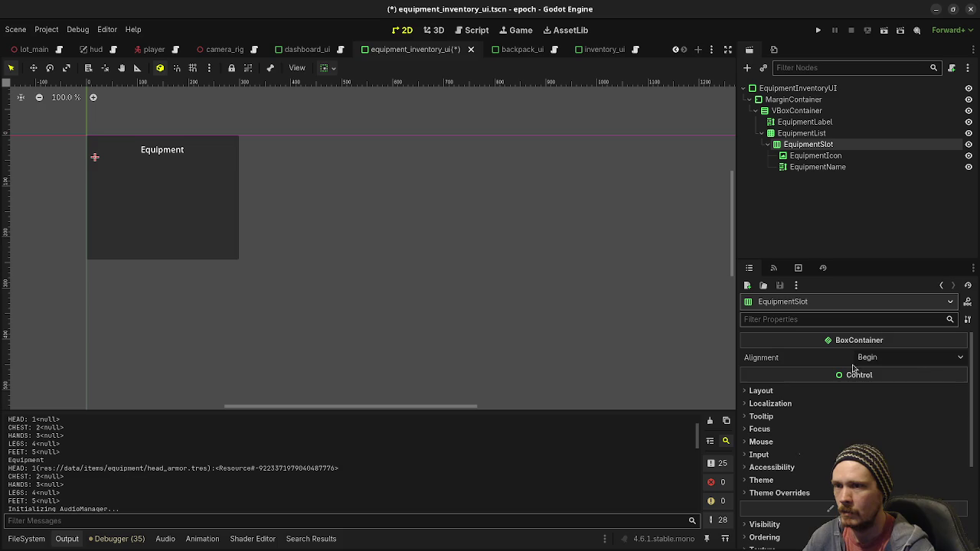
# Compare EquipmentSlot's container sizing with the reference project's item, icon and name label nodes
pyautogui.click(781, 393)
pyautogui.click(790, 518)
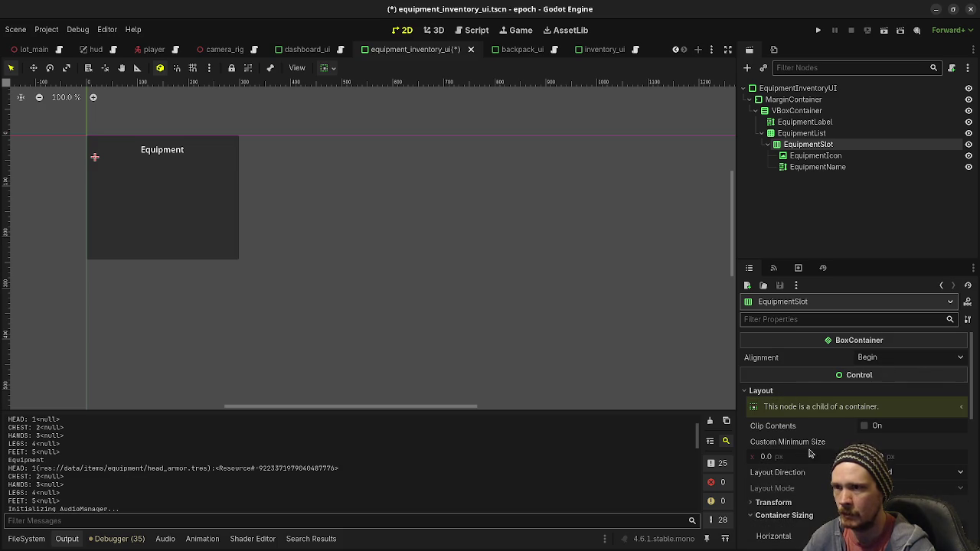
pyautogui.scroll(-1, 812, 467)
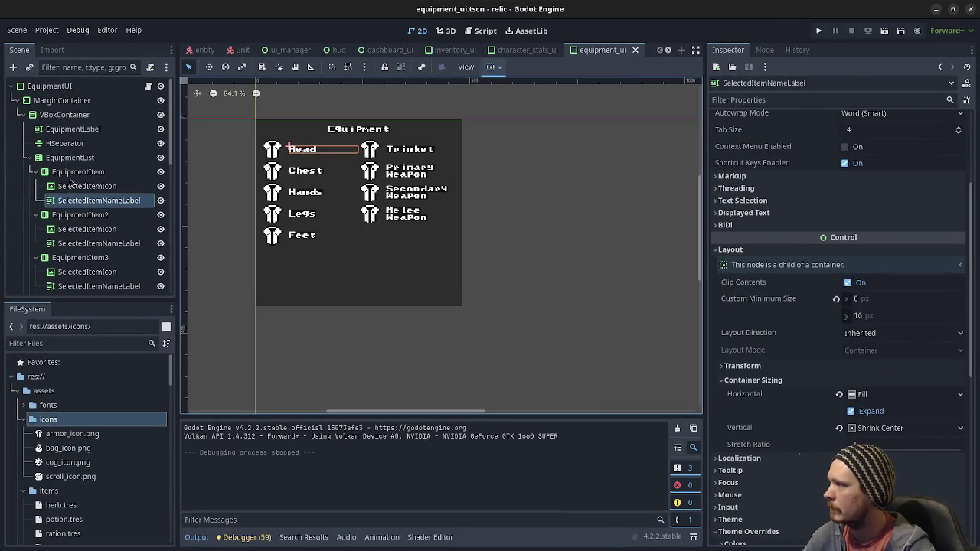
pyautogui.click(73, 186)
pyautogui.click(77, 171)
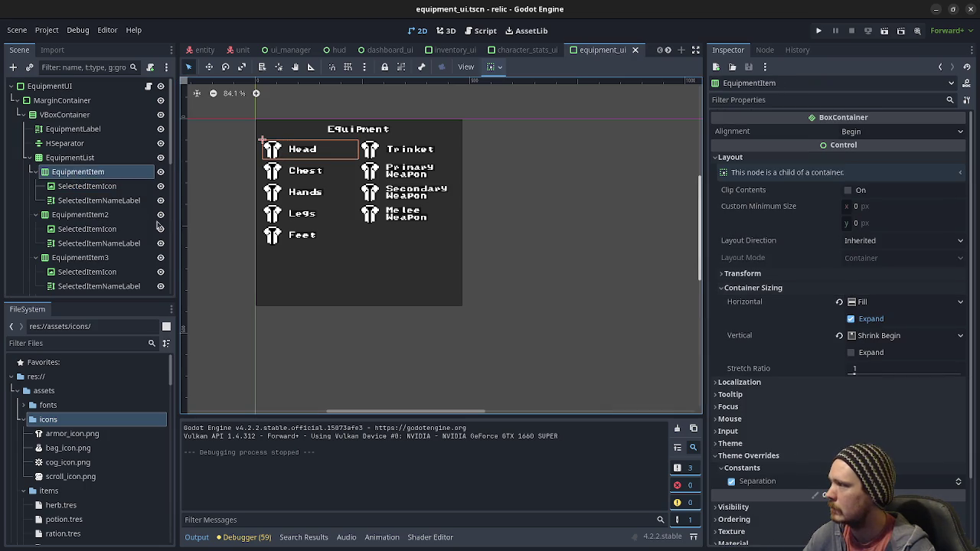
pyautogui.click(90, 189)
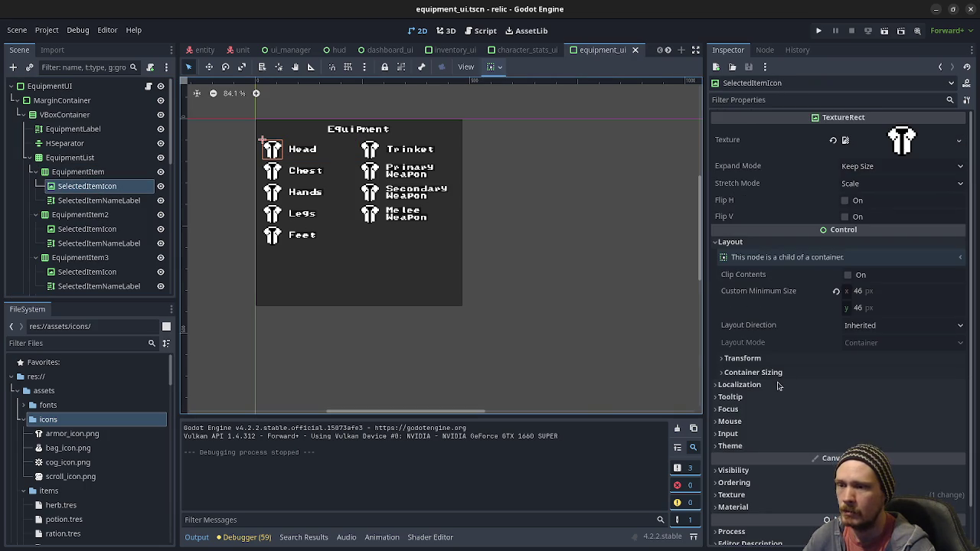
pyautogui.click(767, 373)
pyautogui.click(768, 373)
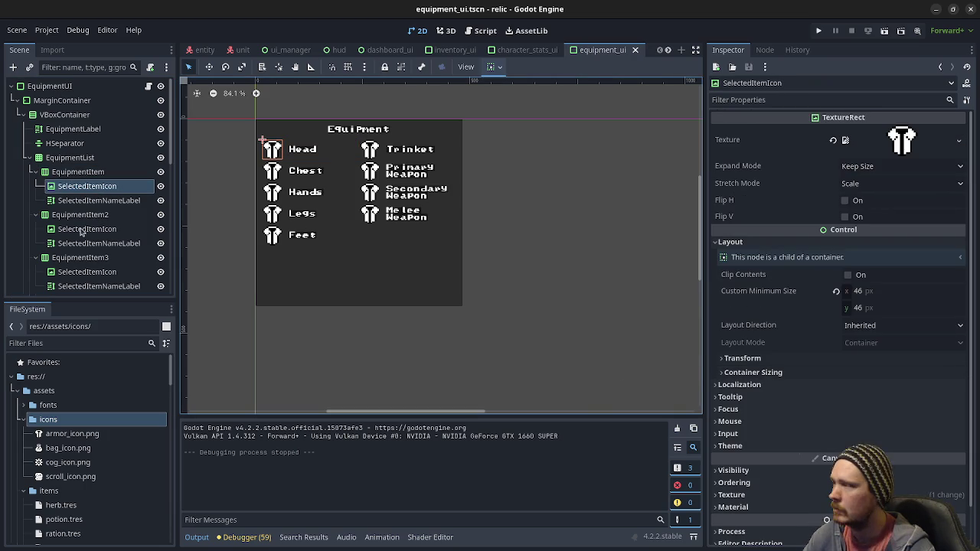
pyautogui.click(78, 202)
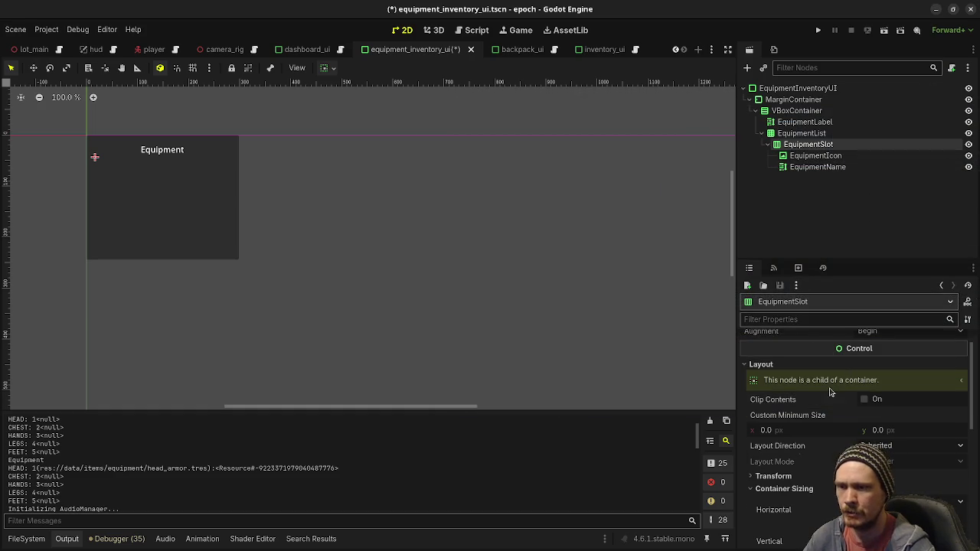
pyautogui.scroll(1, 850, 371)
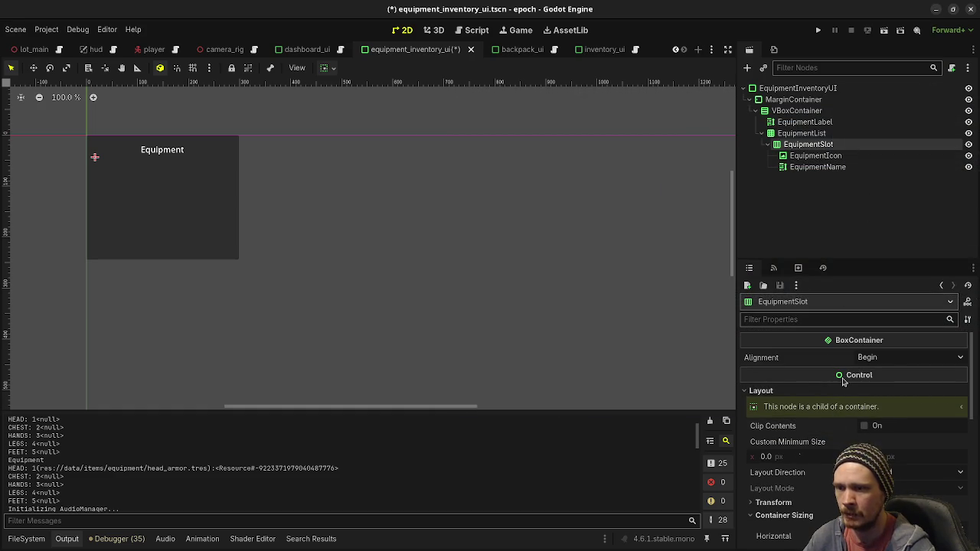
pyautogui.scroll(-4, 842, 381)
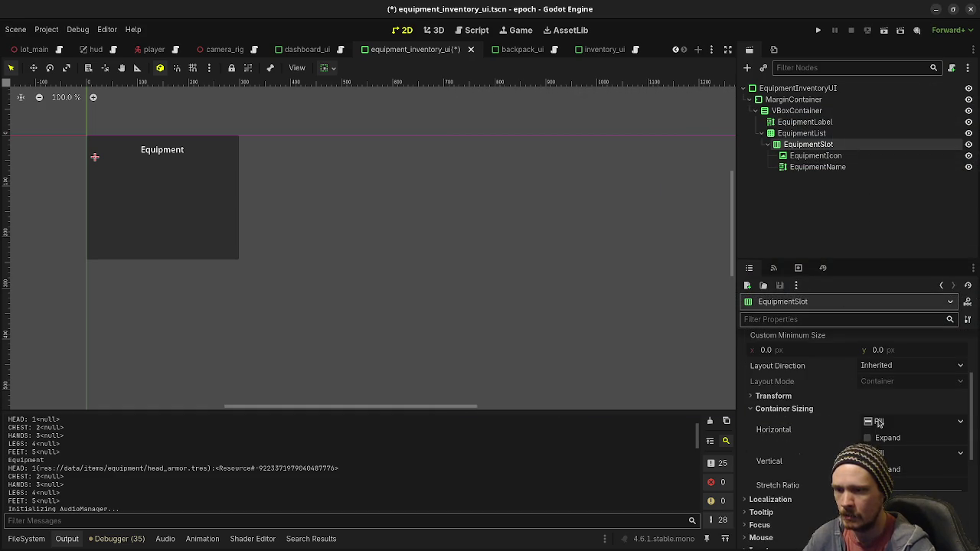
# Set EquipmentSlot's container sizing to Shrink Begin vertically and Fill horizontally
pyautogui.click(896, 453)
pyautogui.click(892, 483)
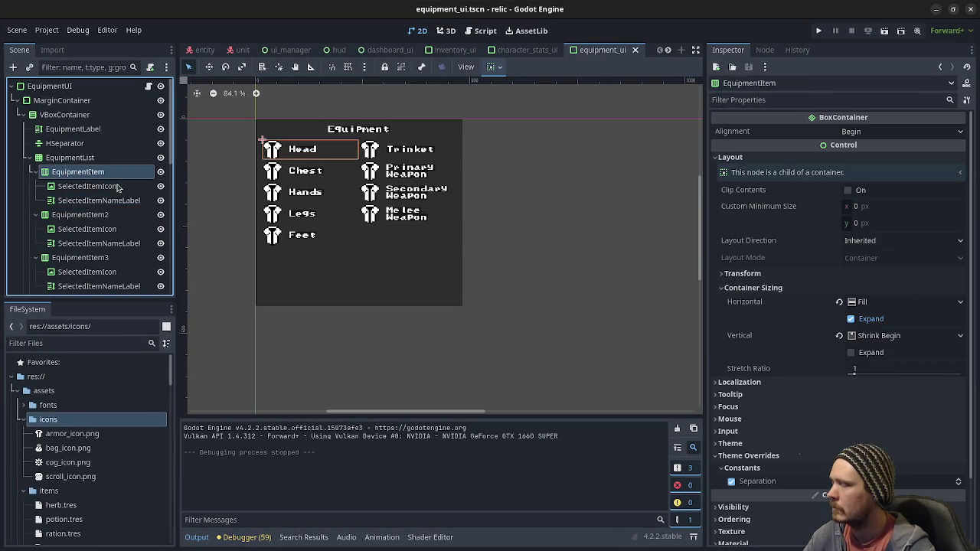
pyautogui.click(864, 304)
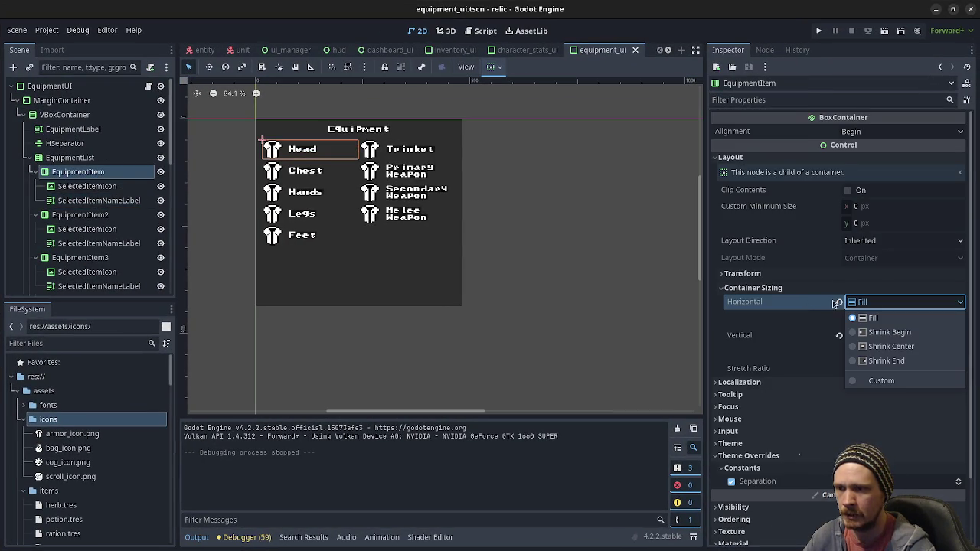
pyautogui.click(838, 304)
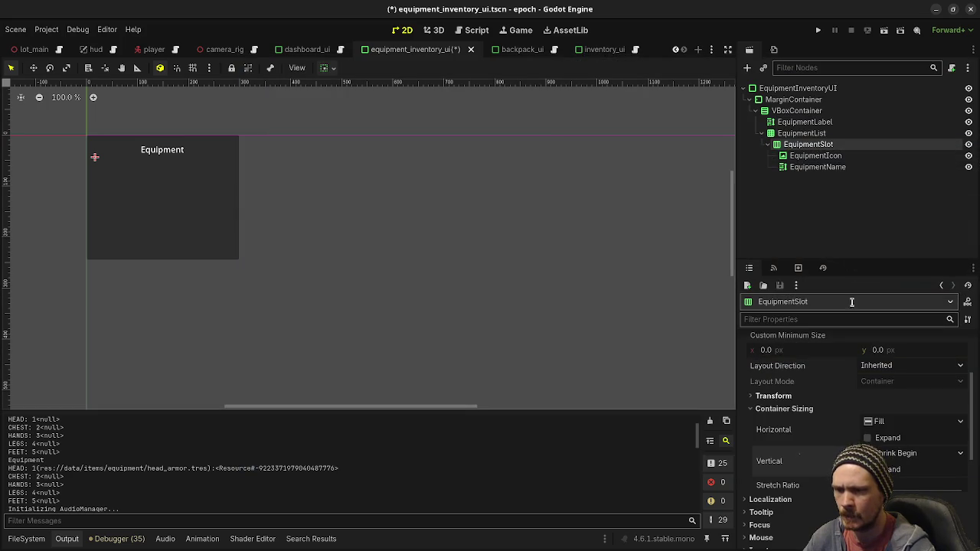
# Check the reference item icon's settings, then return to the epoch project's EquipmentIcon
pyautogui.click(815, 155)
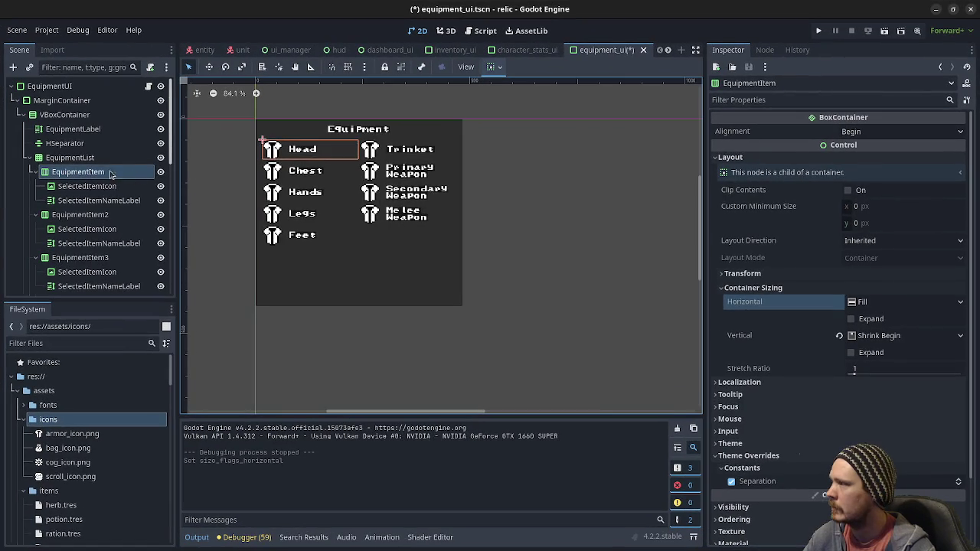
pyautogui.click(103, 186)
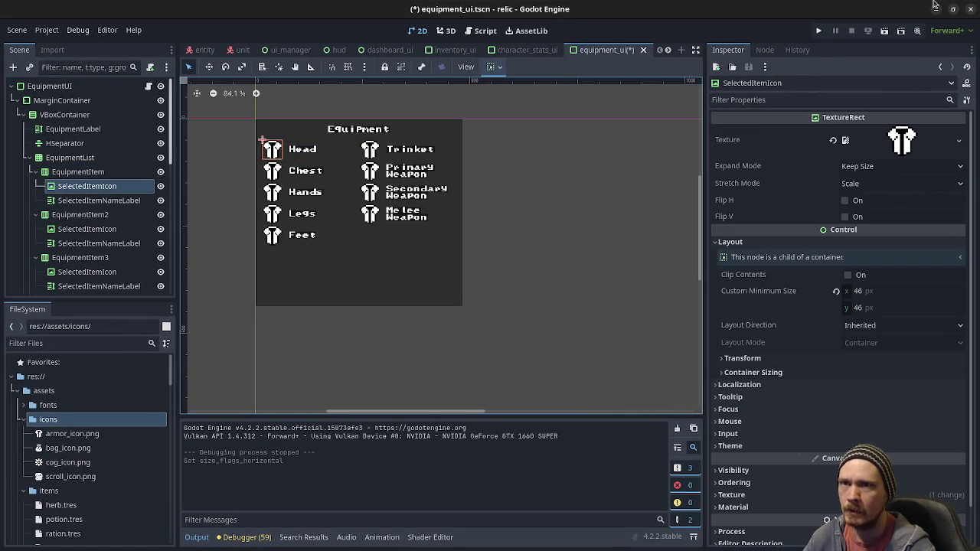
pyautogui.click(936, 8)
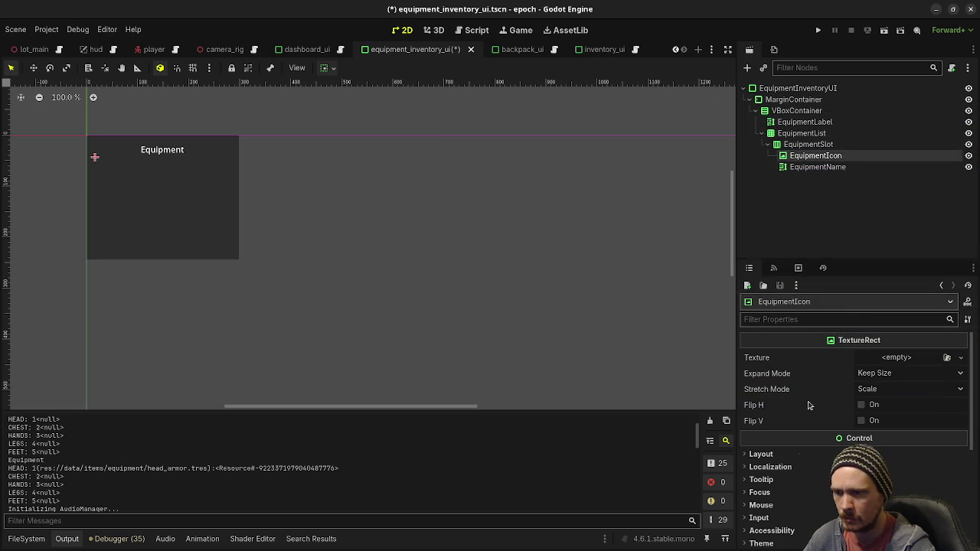
# Give EquipmentIcon a custom minimum size of 46×46
pyautogui.click(761, 454)
pyautogui.scroll(-2, 806, 444)
pyautogui.click(806, 439)
pyautogui.write('46')
pyautogui.press('Tab')
pyautogui.write('46')
pyautogui.press('Return')
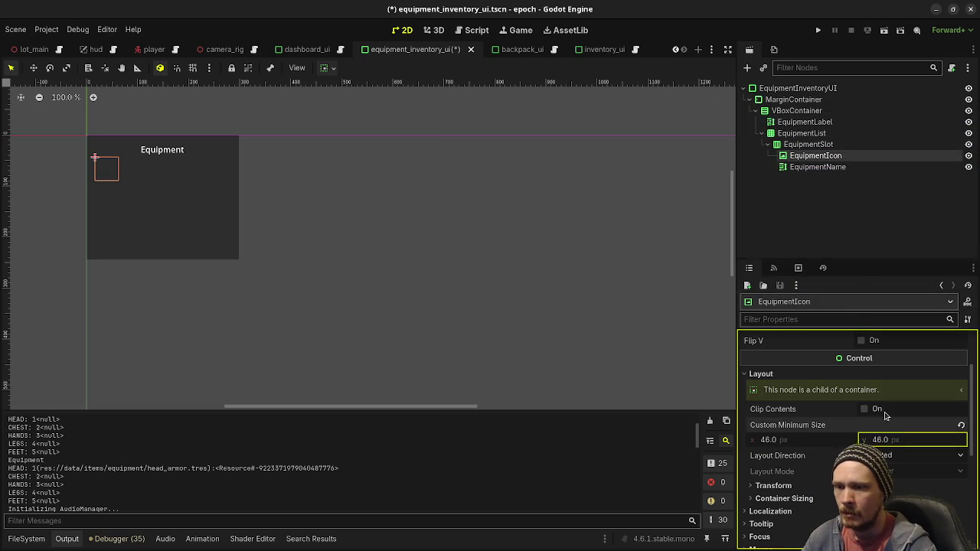
# Load armor_icon.png as EquipmentIcon's texture
pyautogui.scroll(2, 873, 414)
pyautogui.click(947, 358)
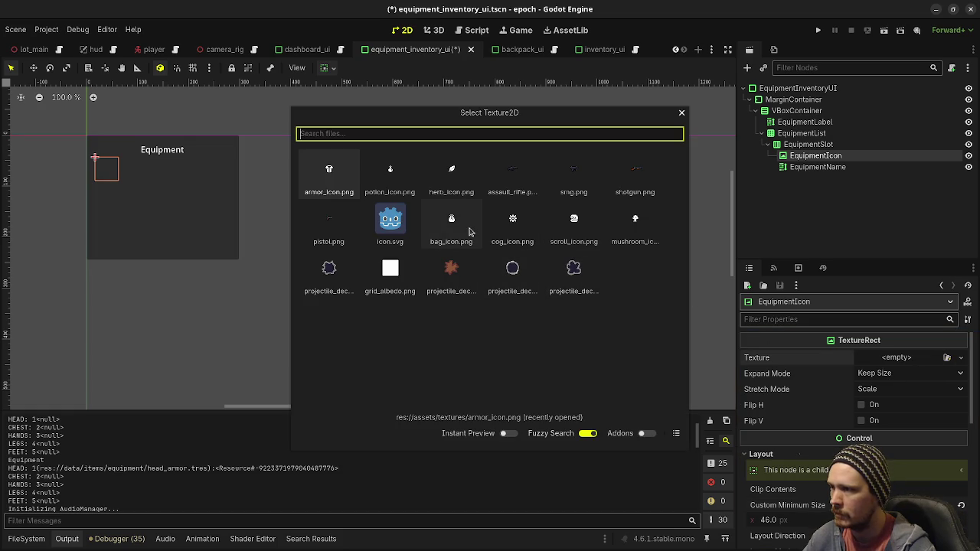
pyautogui.doubleClick(341, 176)
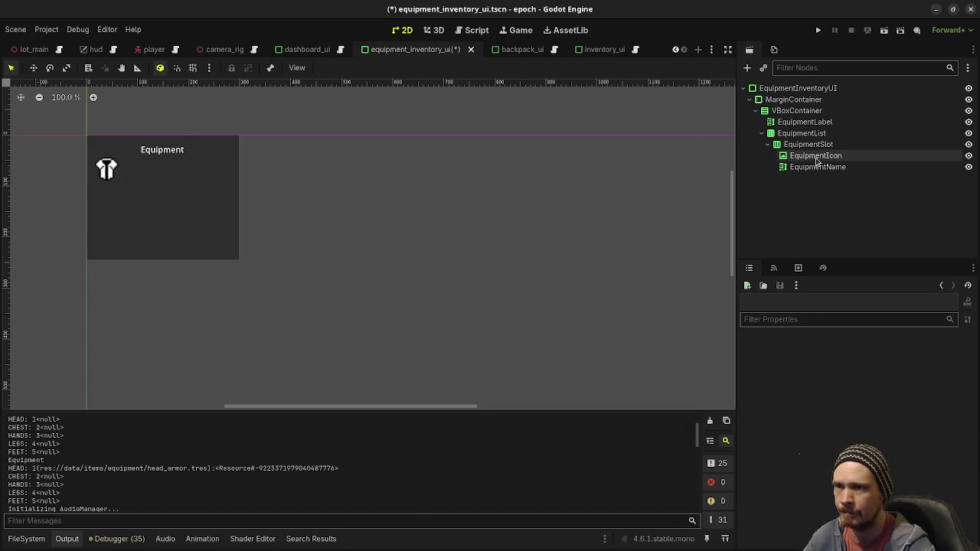
pyautogui.click(813, 155)
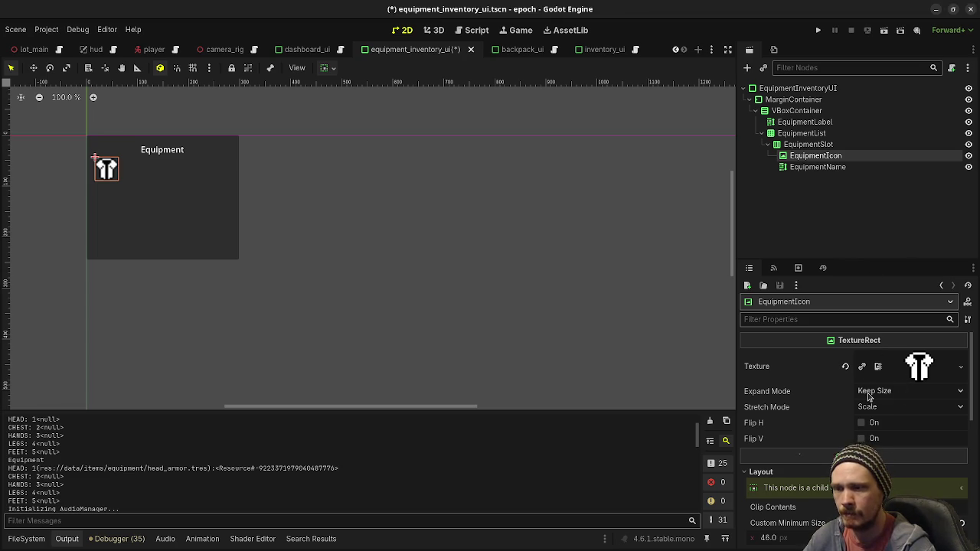
# Set EquipmentIcon's CanvasItem texture filter to Nearest
pyautogui.scroll(-10, 843, 441)
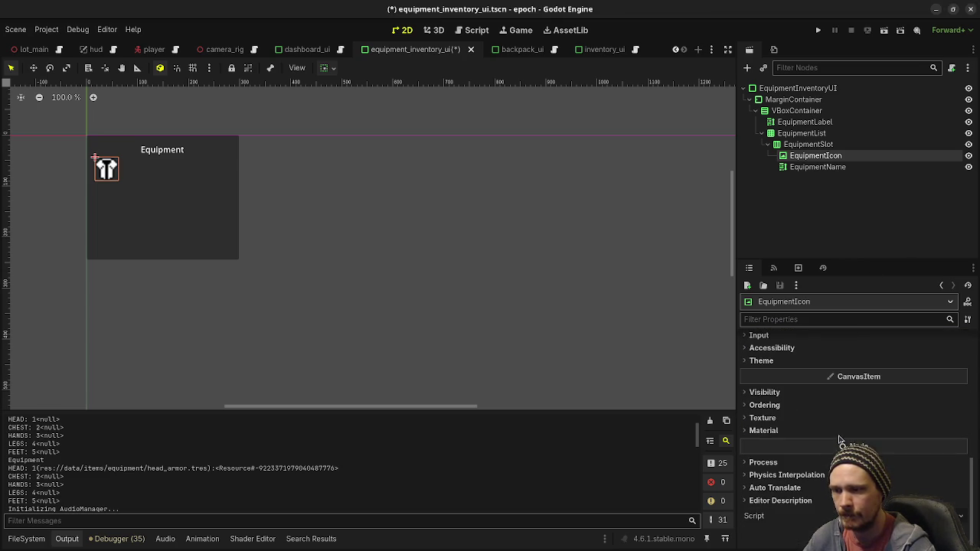
pyautogui.click(763, 418)
pyautogui.click(890, 430)
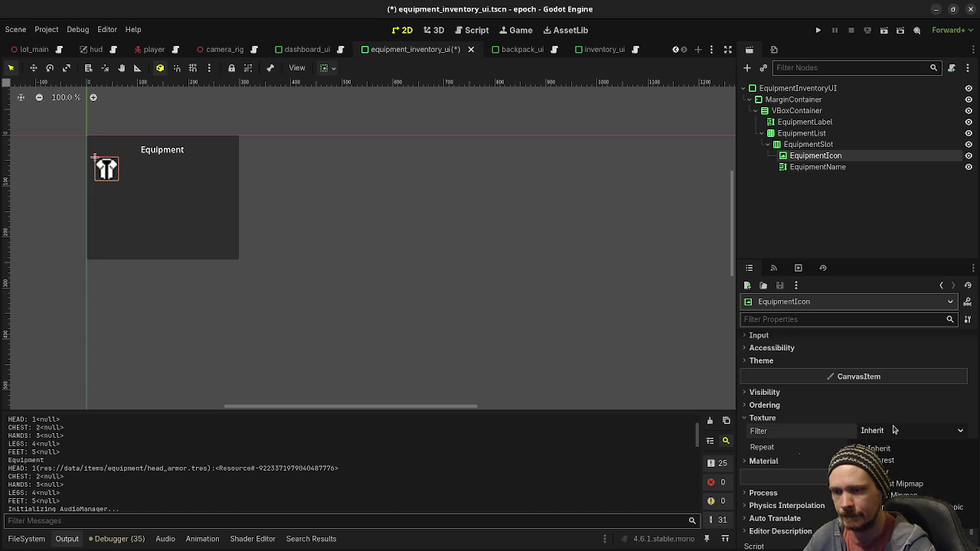
pyautogui.click(888, 460)
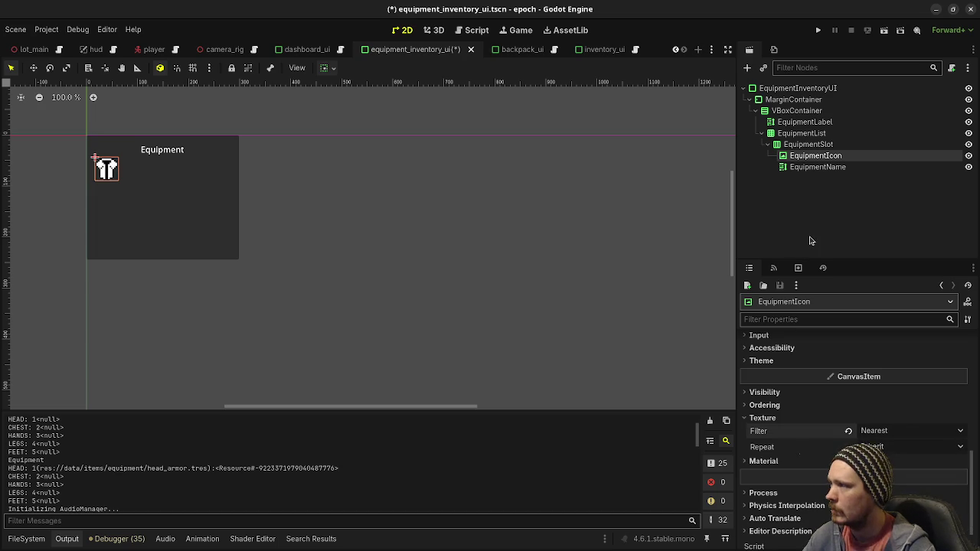
pyautogui.click(832, 166)
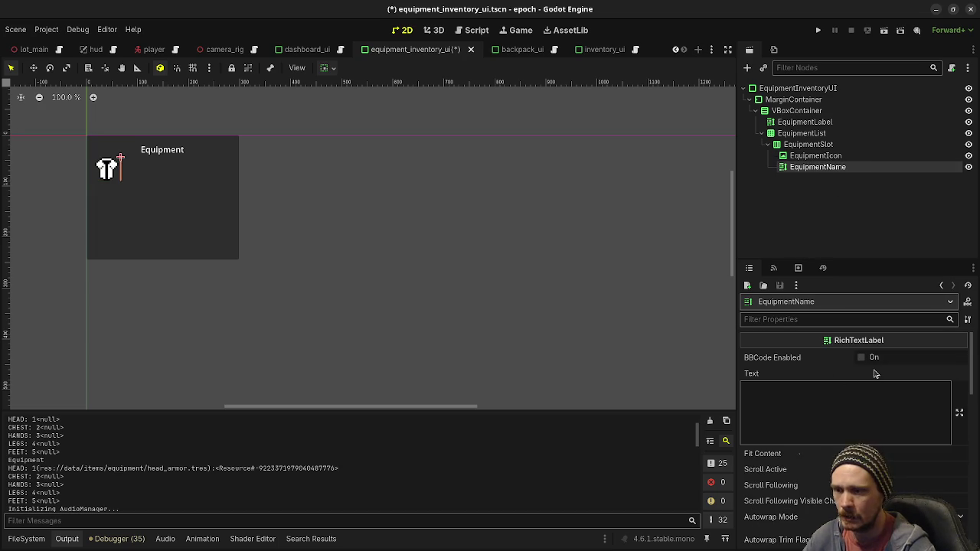
# Give EquipmentName the placeholder text 'Blah' and enable Fit Content
pyautogui.click(832, 403)
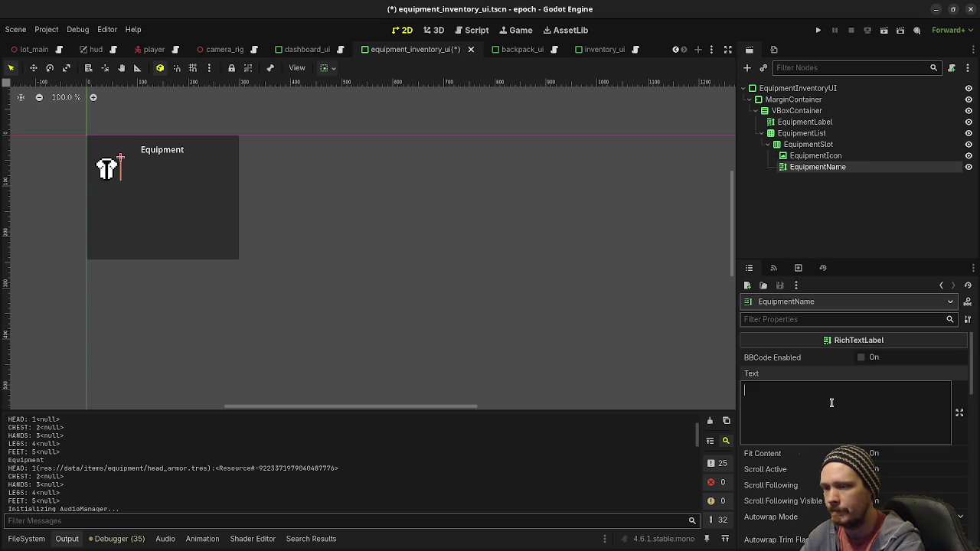
pyautogui.write('Blah')
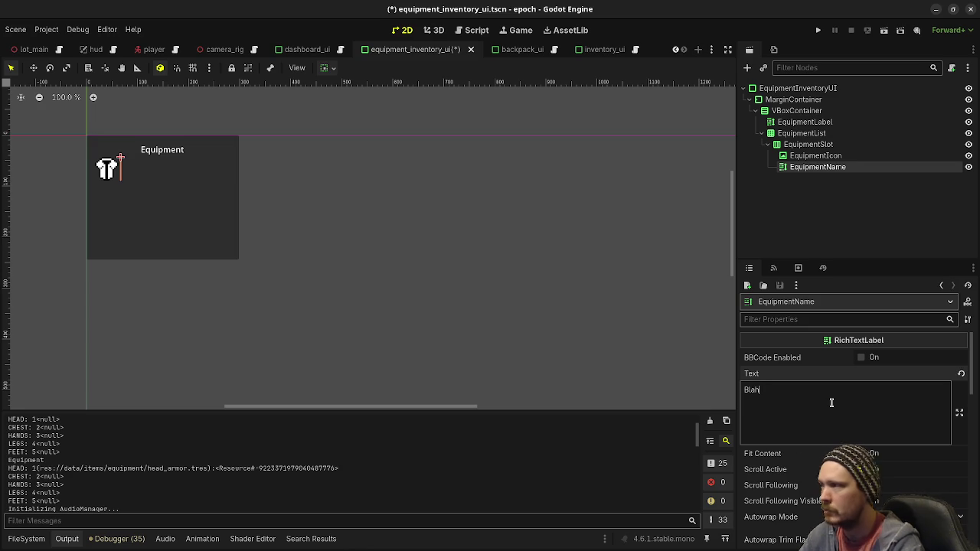
pyautogui.scroll(-1, 834, 424)
pyautogui.click(862, 422)
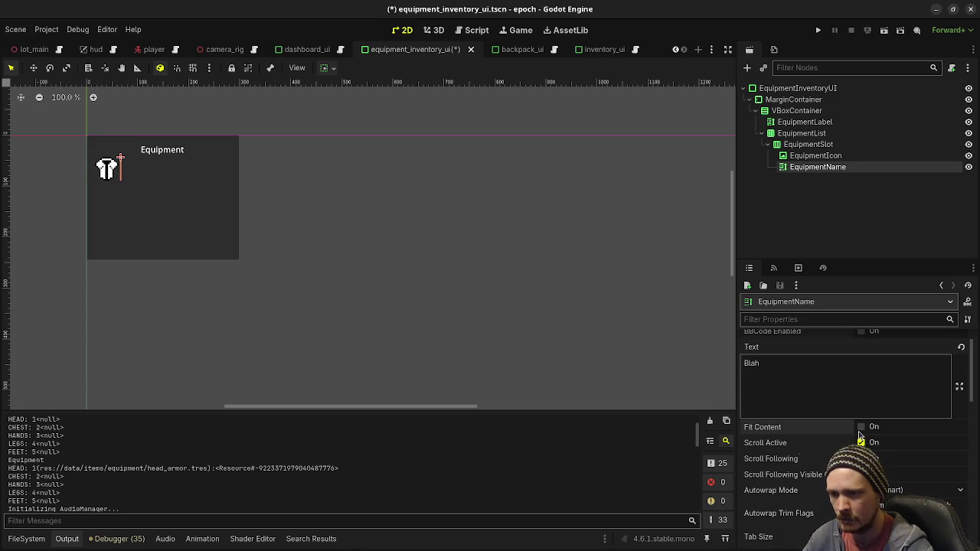
# Center EquipmentName's text vertically
pyautogui.scroll(-2, 815, 451)
pyautogui.scroll(-5, 819, 444)
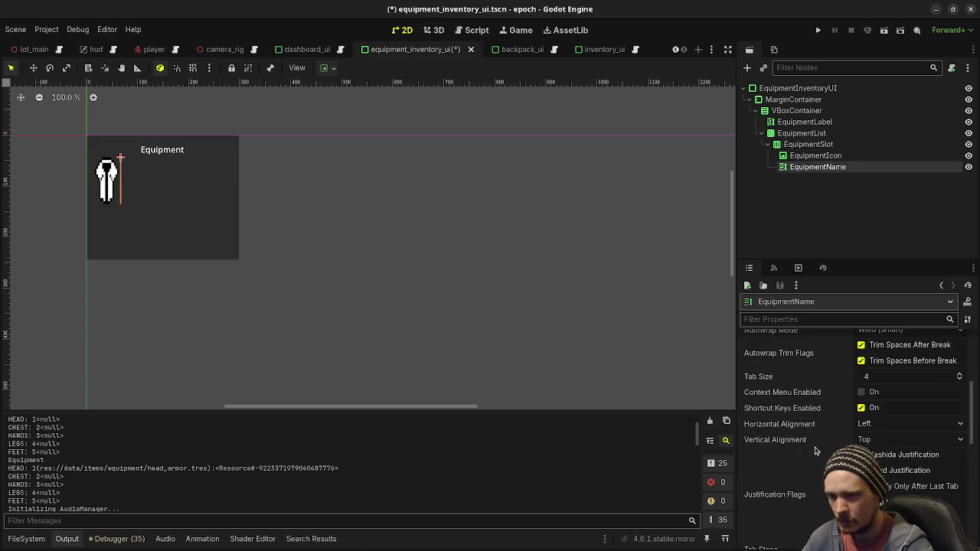
pyautogui.click(863, 397)
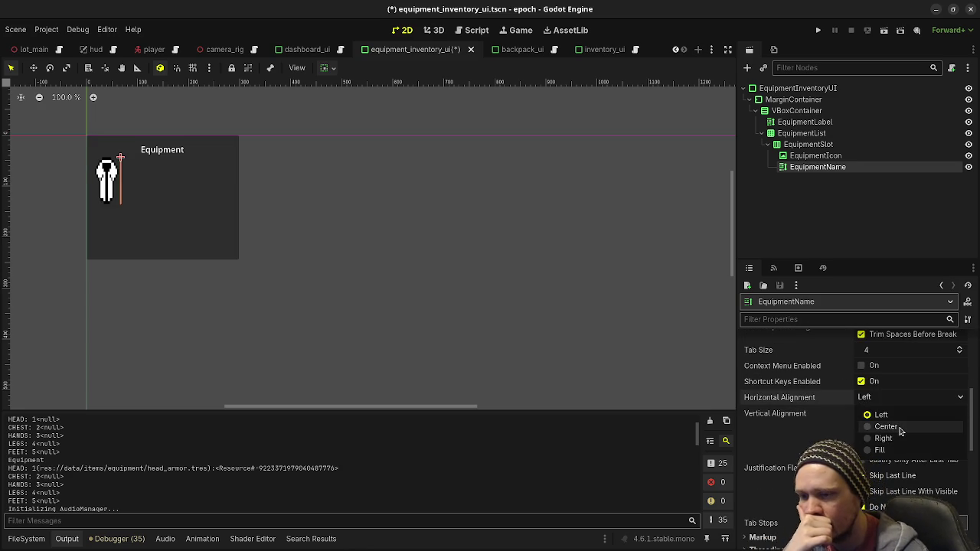
pyautogui.click(864, 411)
pyautogui.click(888, 443)
# Tick Horizontal Expand in EquipmentName's container sizing
pyautogui.scroll(-5, 919, 400)
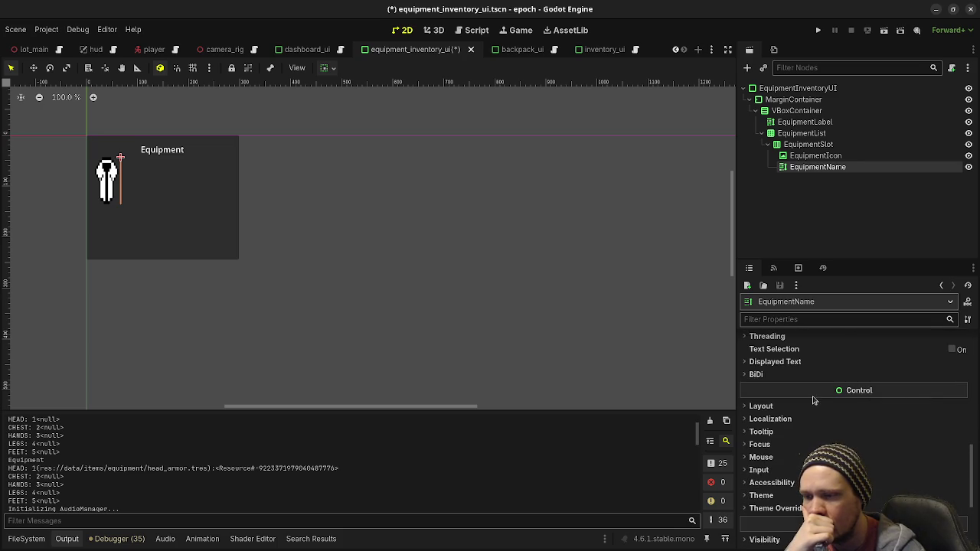
pyautogui.click(802, 406)
pyautogui.scroll(-3, 853, 406)
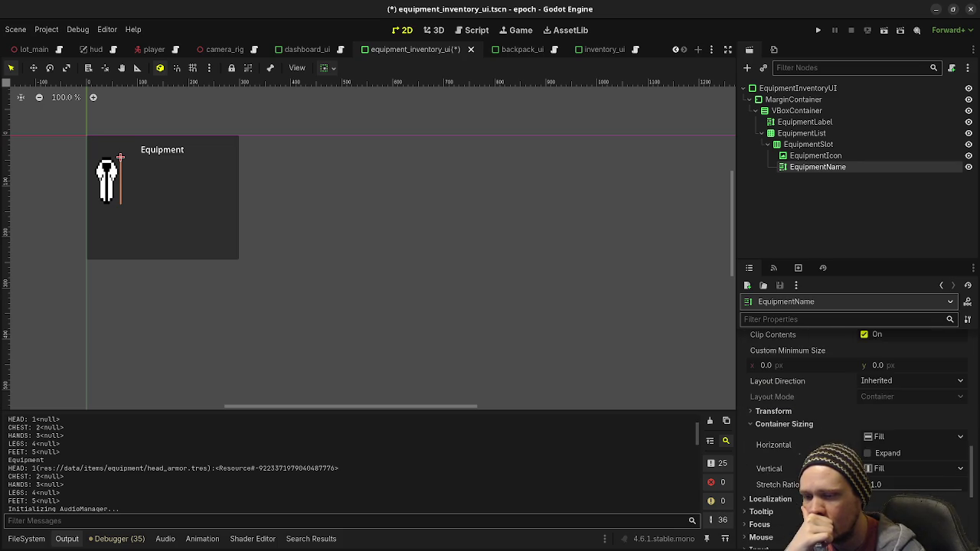
pyautogui.click(868, 455)
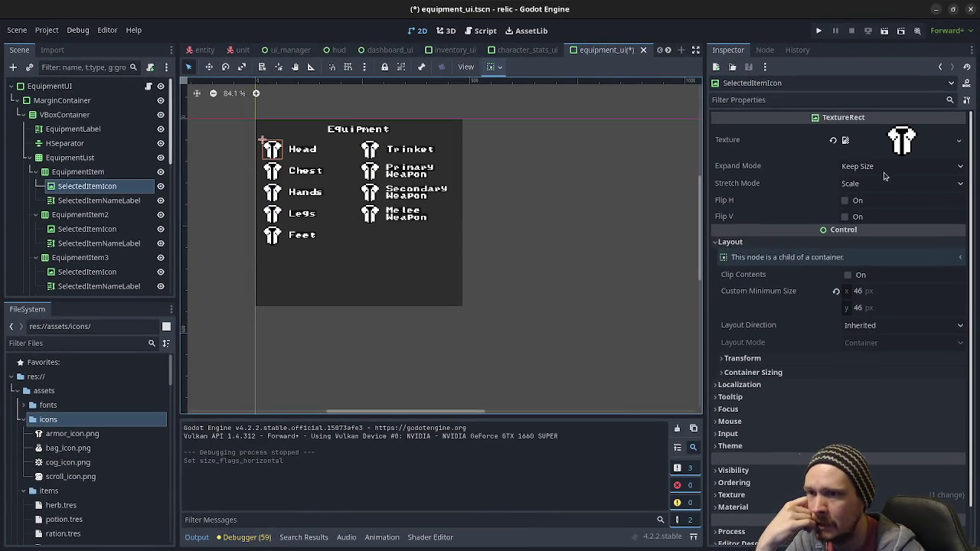
pyautogui.click(91, 201)
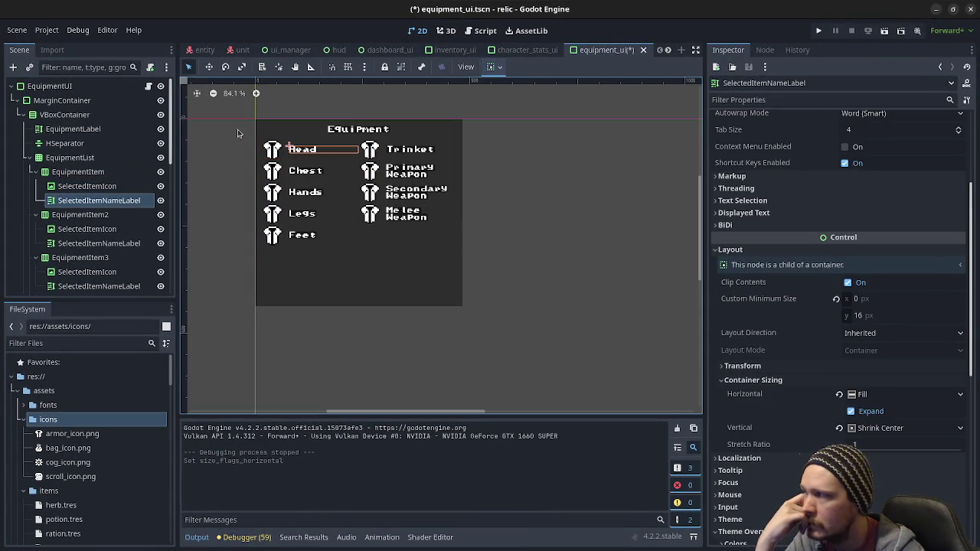
pyautogui.click(117, 173)
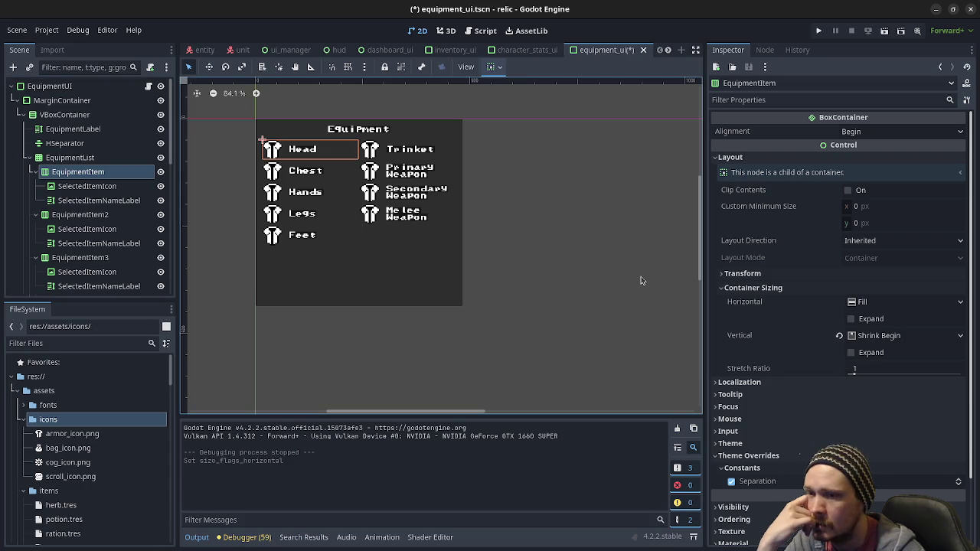
pyautogui.click(86, 160)
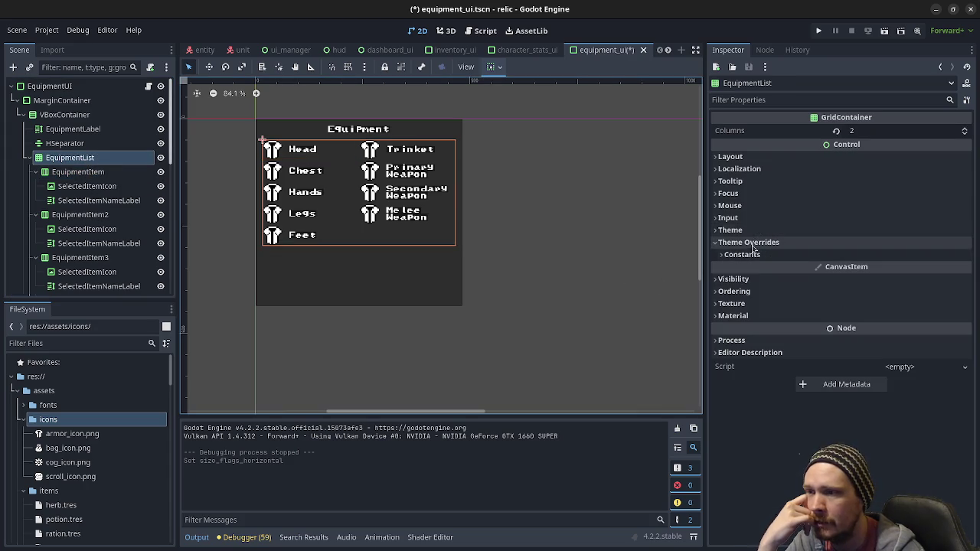
pyautogui.click(756, 157)
pyautogui.click(774, 287)
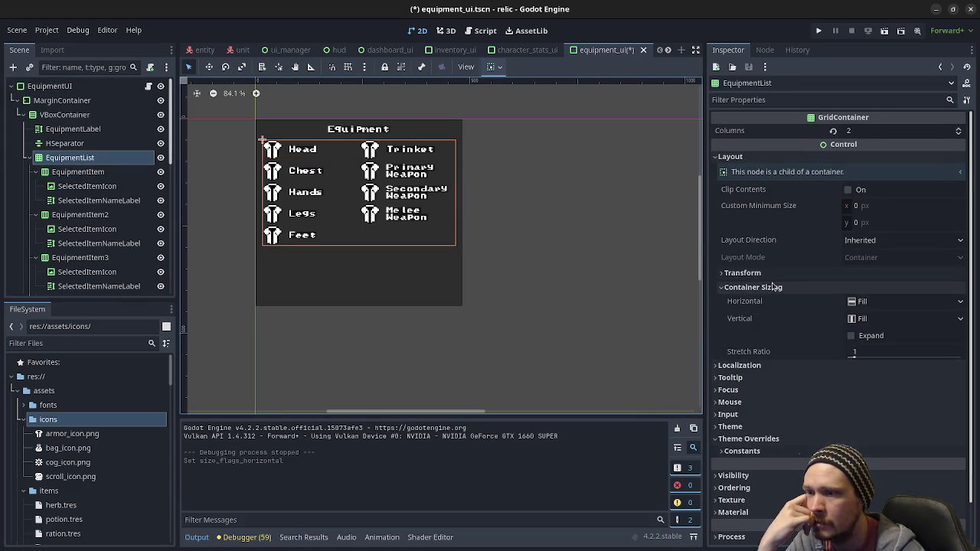
pyautogui.click(84, 171)
pyautogui.scroll(-3, 795, 265)
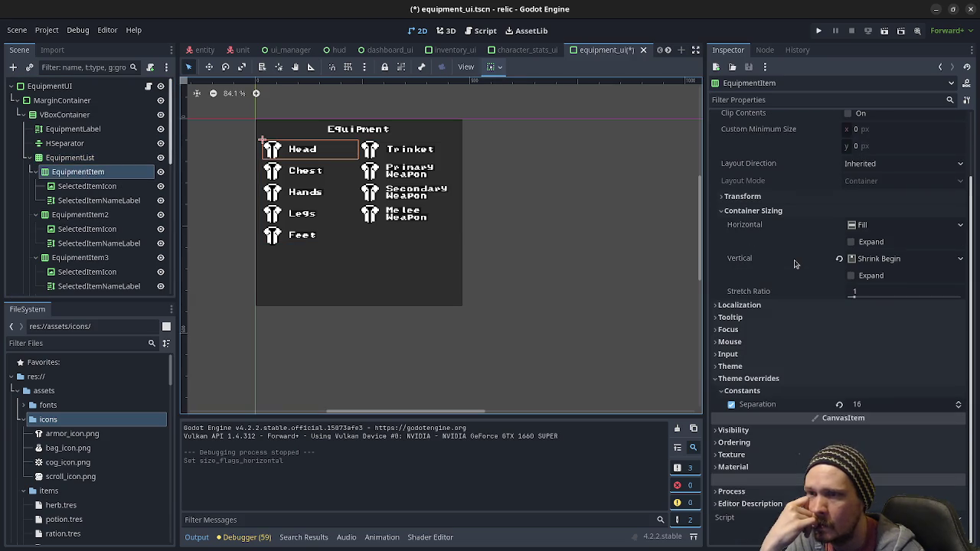
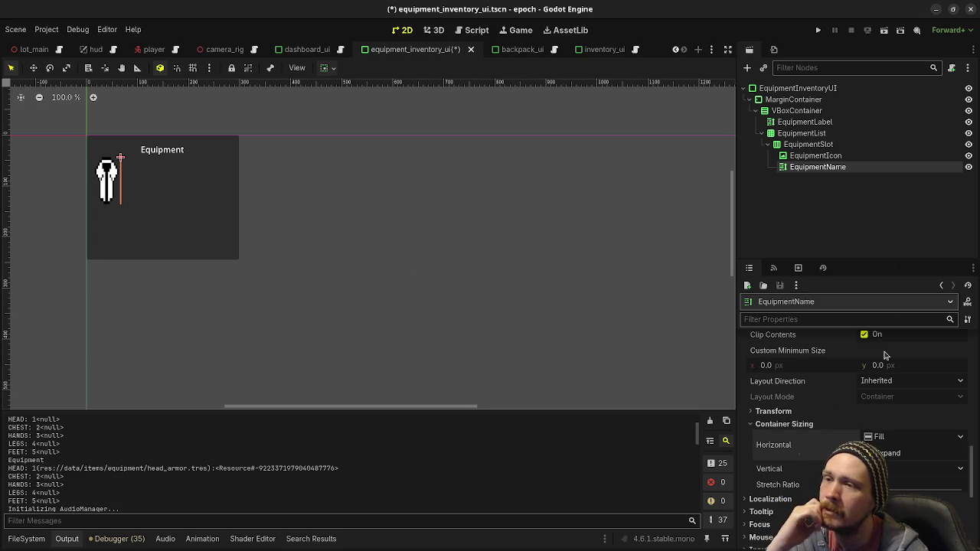
# Compare the EquipmentSlot and EquipmentName properties with the reference project's item icon settings
pyautogui.moveTo(828, 438)
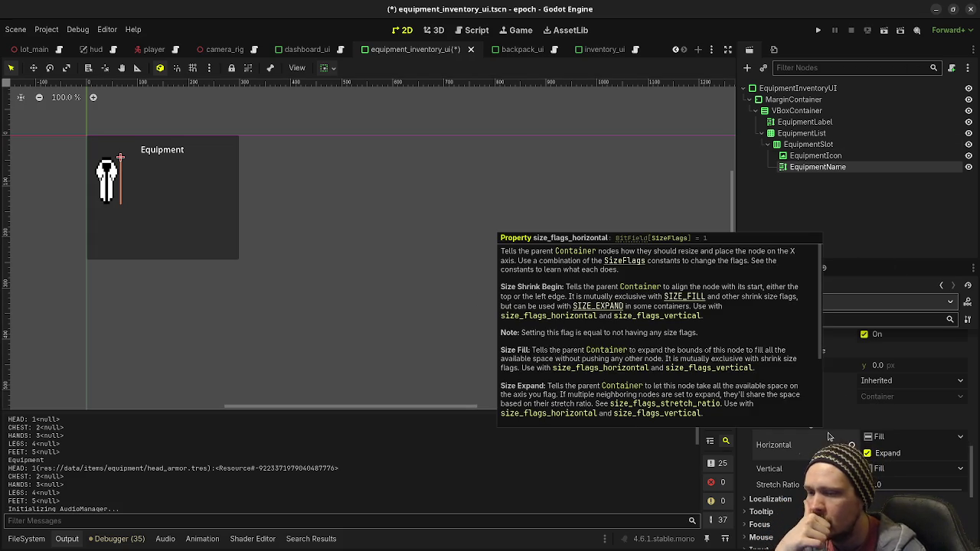
pyautogui.click(808, 144)
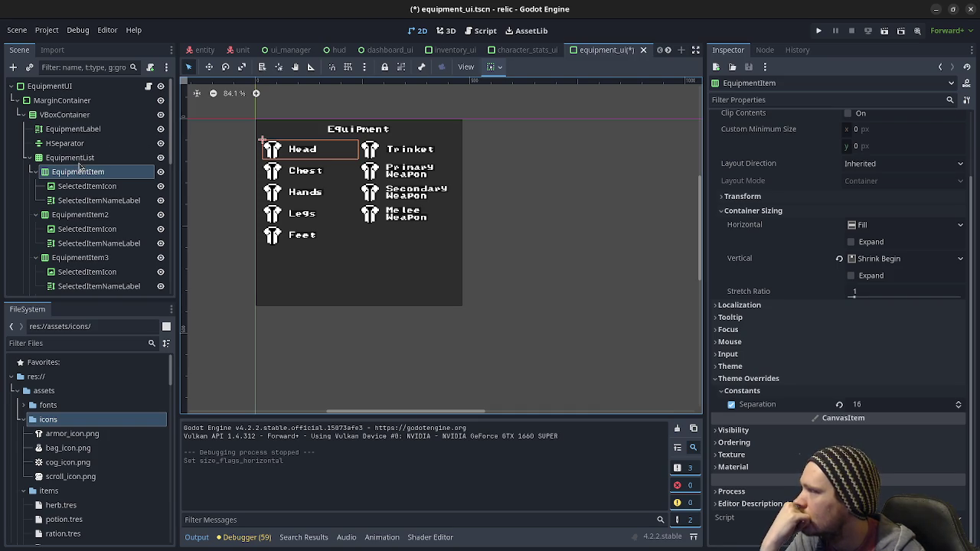
pyautogui.scroll(3, 806, 331)
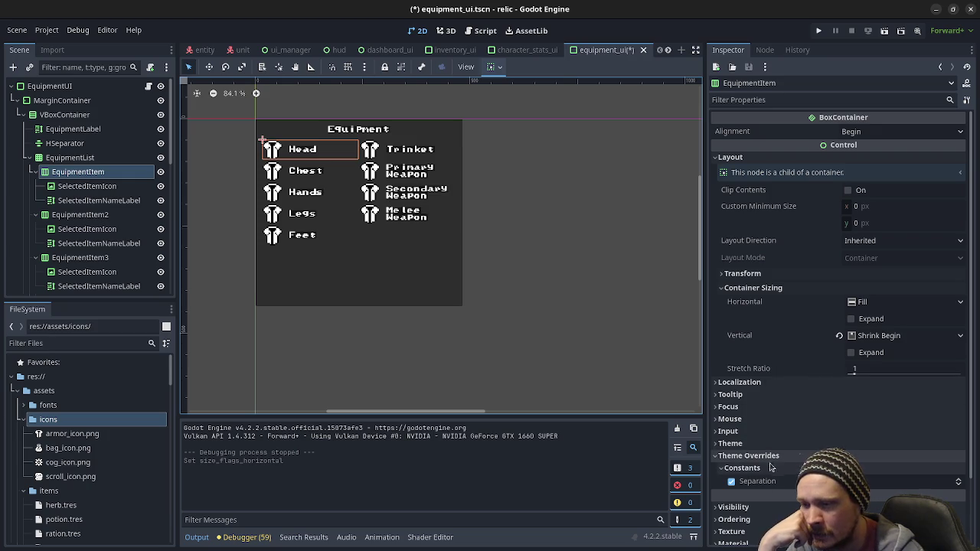
pyautogui.click(754, 444)
pyautogui.click(755, 443)
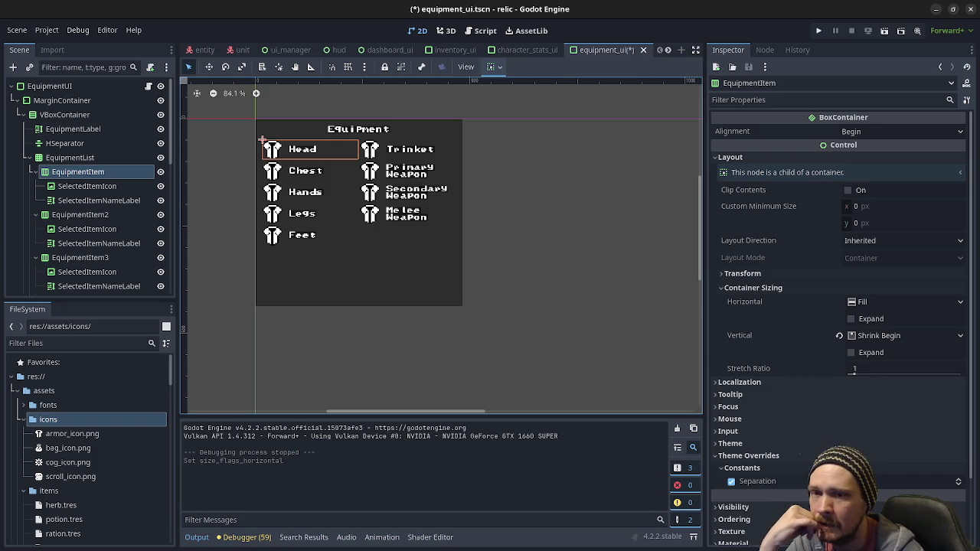
pyautogui.click(86, 186)
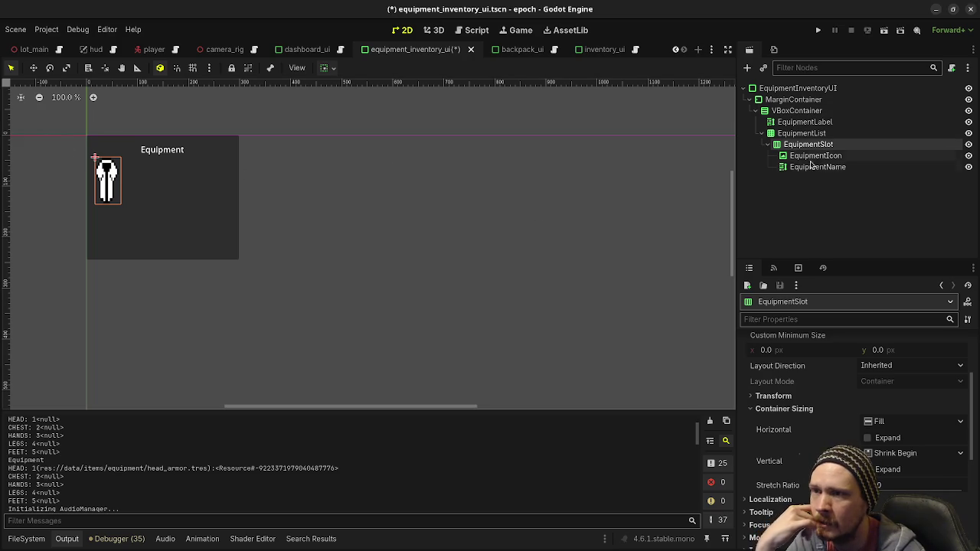
pyautogui.click(813, 170)
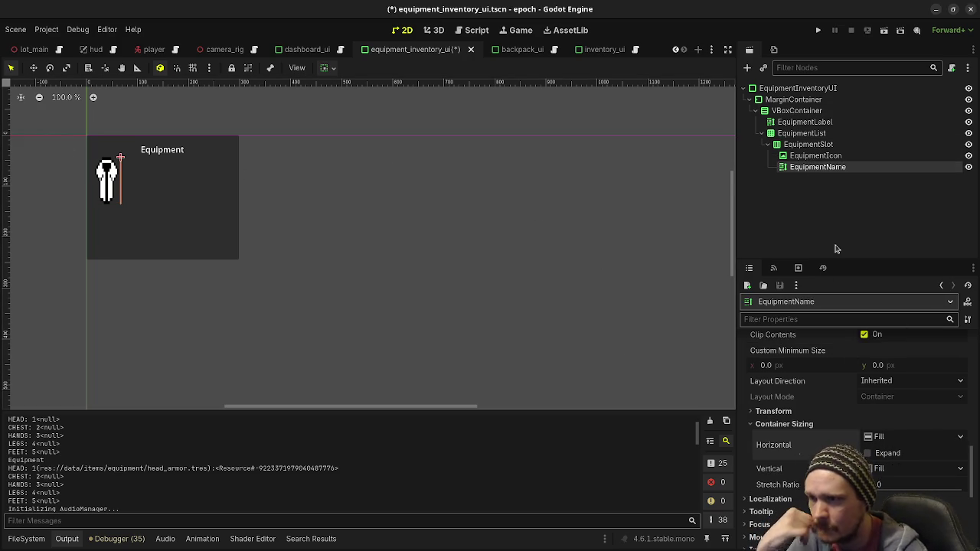
pyautogui.click(836, 249)
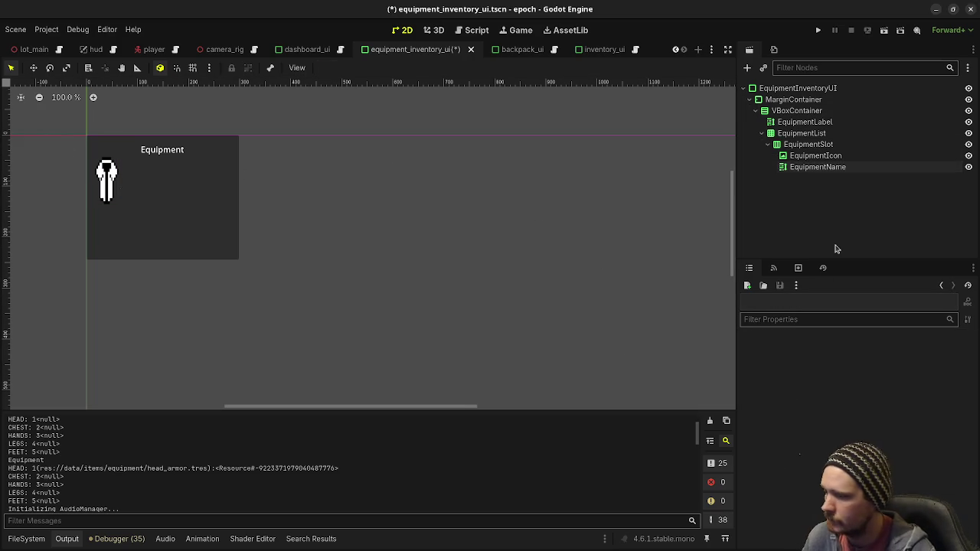
pyautogui.click(813, 168)
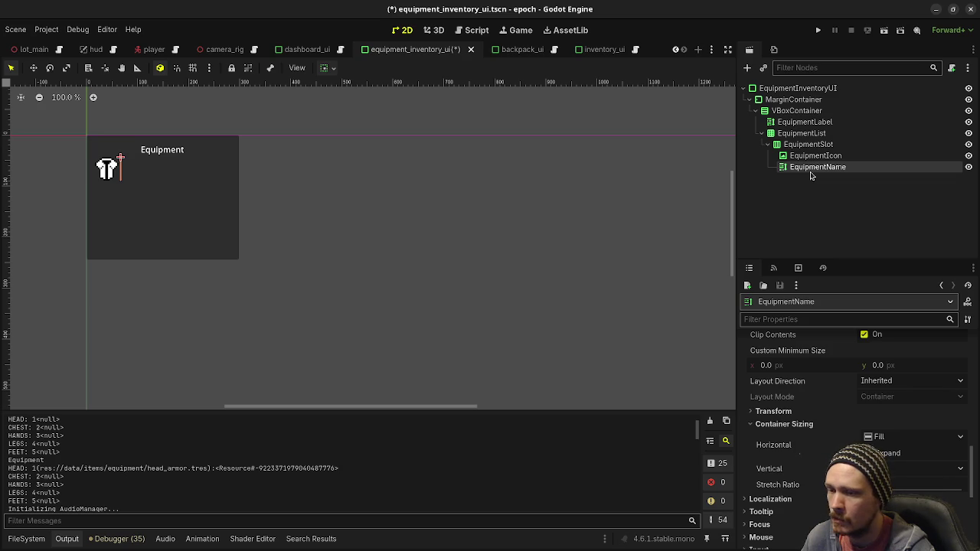
# Save the equipment inventory scene and go back to the EquipmentName label's properties
pyautogui.hotkey('ctrl', 's')
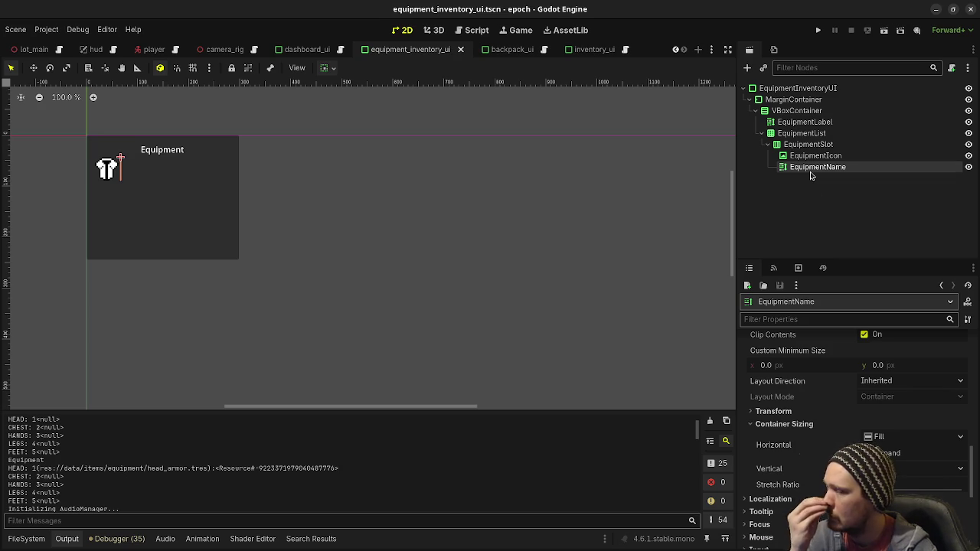
pyautogui.click(815, 156)
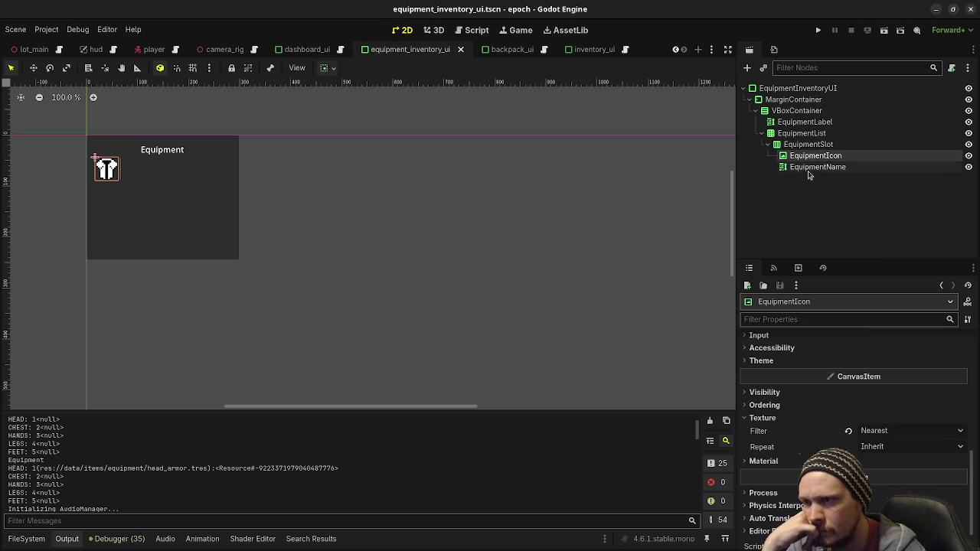
pyautogui.click(810, 168)
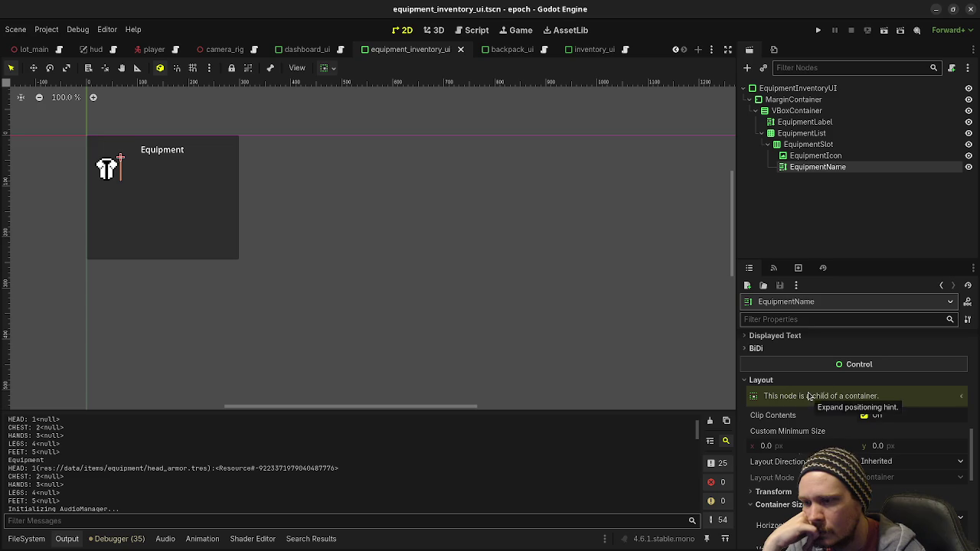
# Match the reference item name label by giving EquipmentName a custom minimum height of 16 px
pyautogui.scroll(-3, 841, 431)
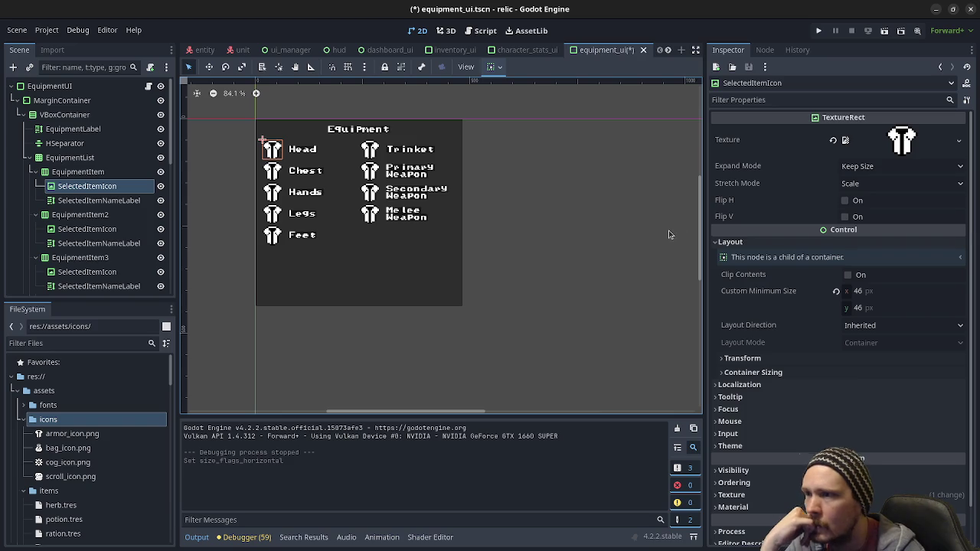
pyautogui.click(86, 201)
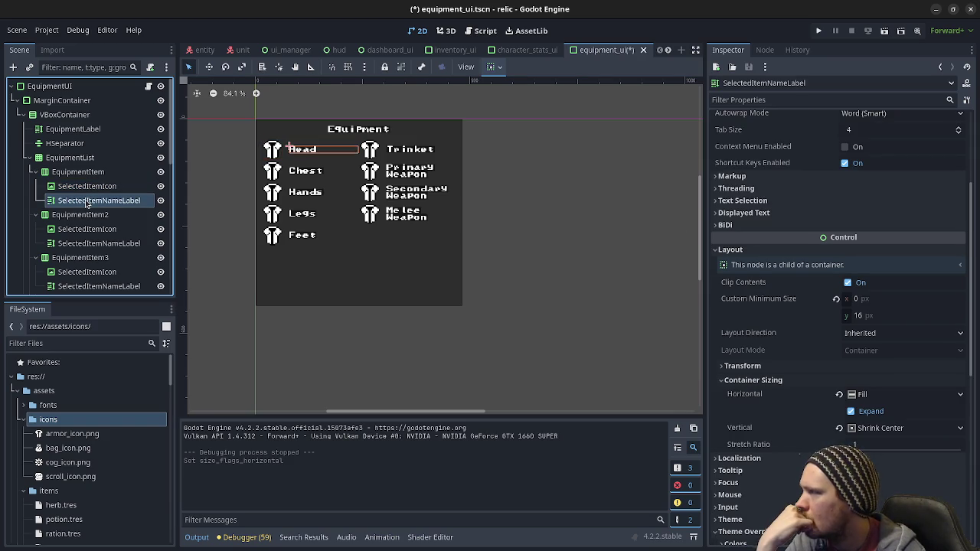
pyautogui.scroll(4, 842, 256)
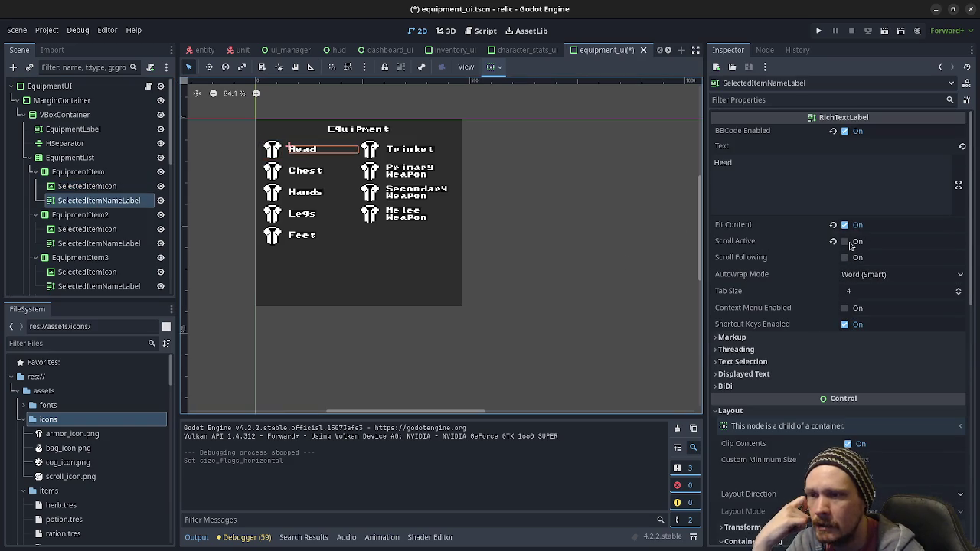
pyautogui.scroll(-3, 820, 324)
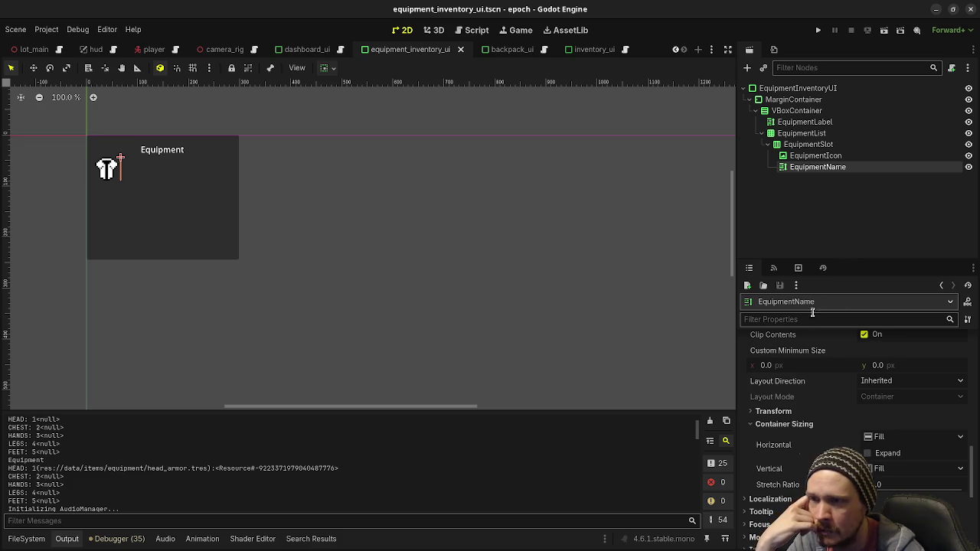
pyautogui.scroll(2, 880, 437)
pyautogui.click(896, 450)
pyautogui.write('16')
pyautogui.press('Return')
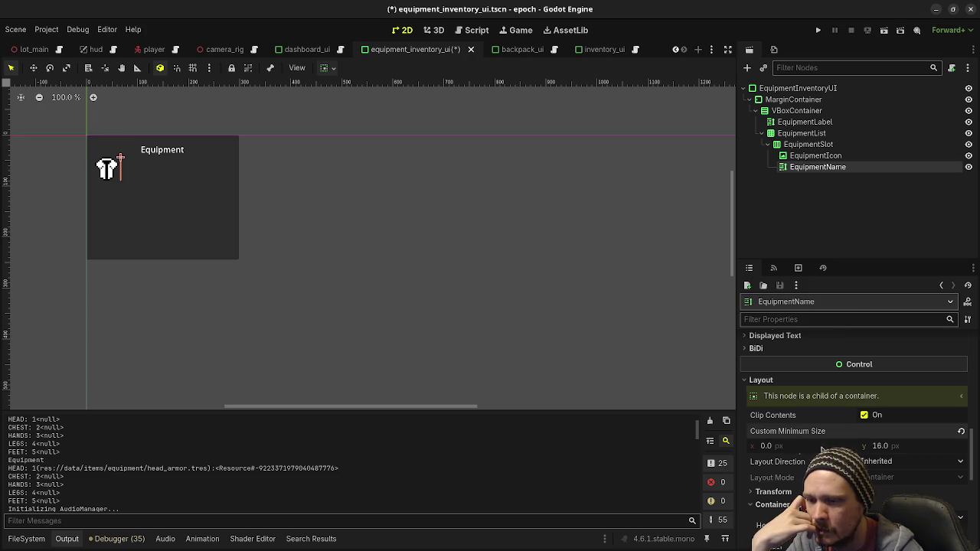
pyautogui.scroll(-5, 821, 449)
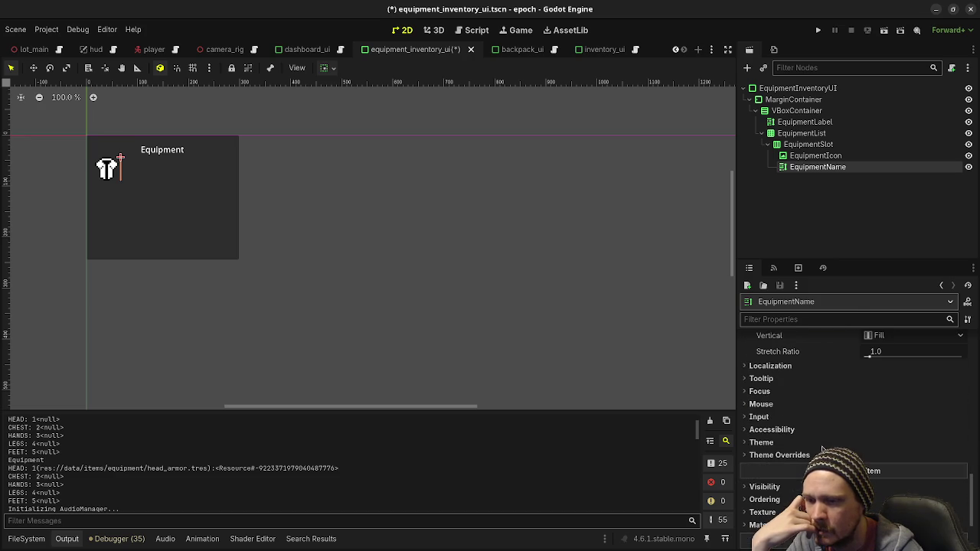
# Tick Horizontal Expand and set Vertical container sizing to Shrink Center on EquipmentName
pyautogui.click(797, 455)
pyautogui.click(796, 455)
pyautogui.scroll(3, 827, 455)
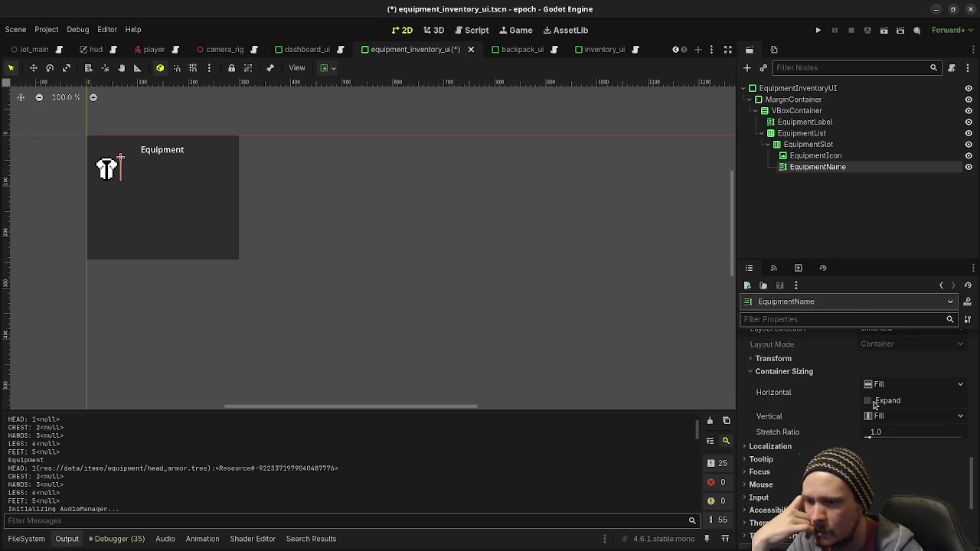
pyautogui.click(870, 403)
pyautogui.click(879, 417)
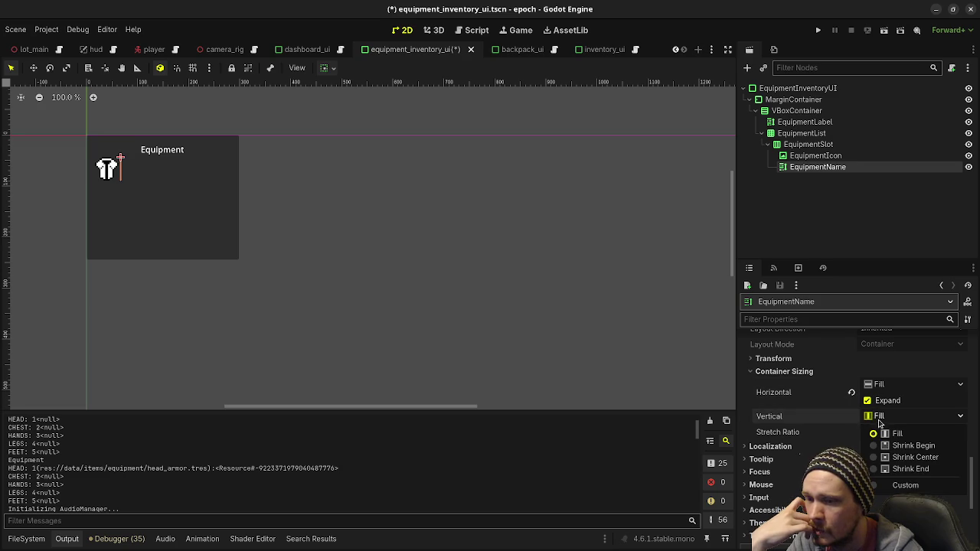
pyautogui.click(911, 457)
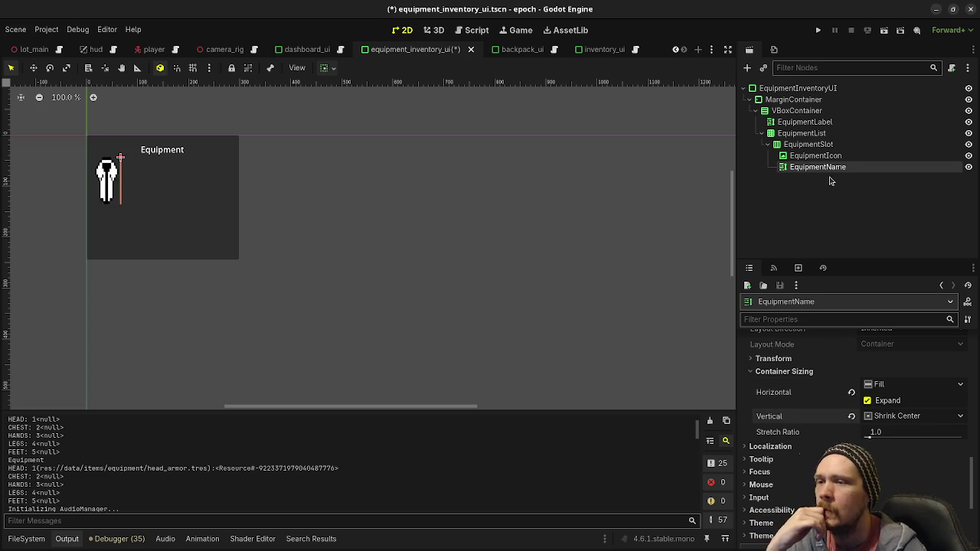
# Review the label text, the EquipmentIcon texture and the reference EquipmentList grid settings
pyautogui.scroll(3, 823, 355)
pyautogui.scroll(10, 823, 354)
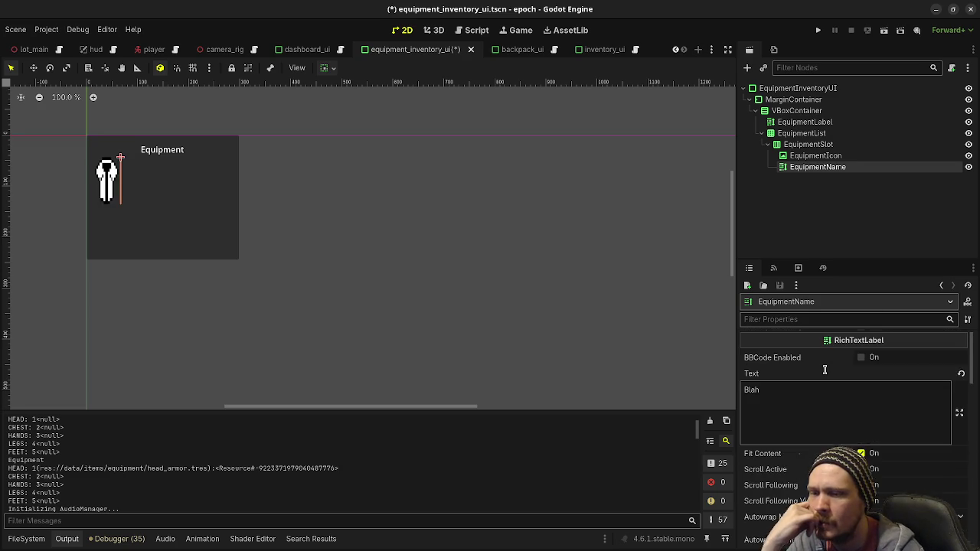
pyautogui.scroll(-4, 826, 383)
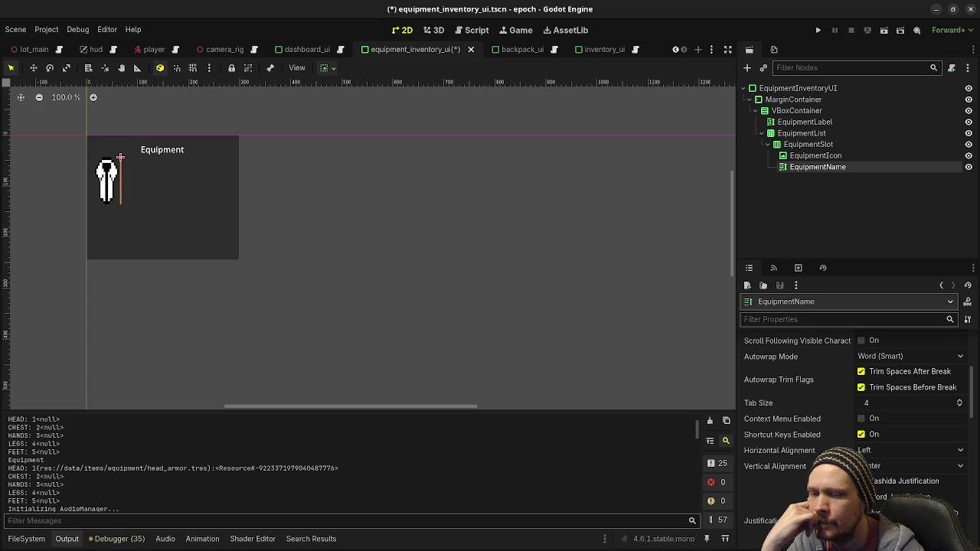
pyautogui.scroll(5, 779, 375)
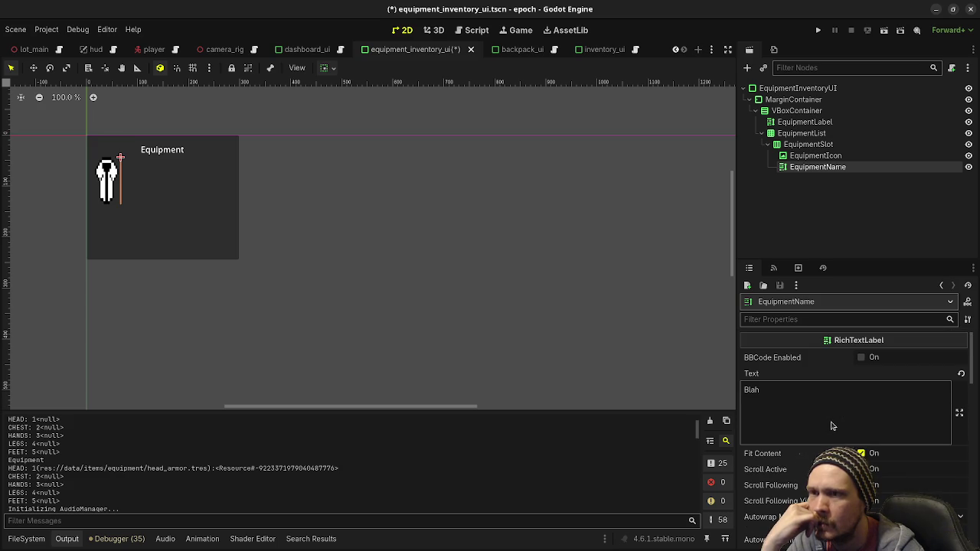
pyautogui.click(848, 393)
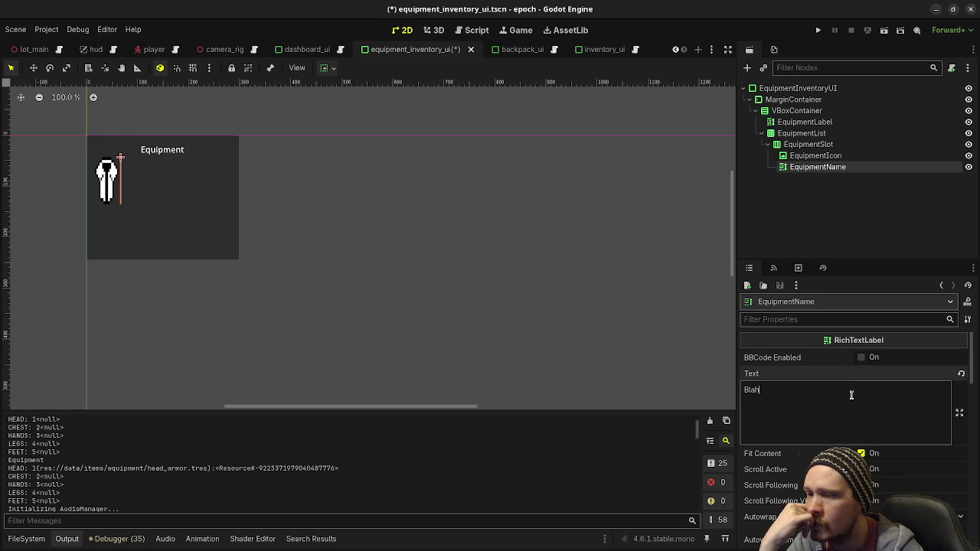
pyautogui.click(796, 156)
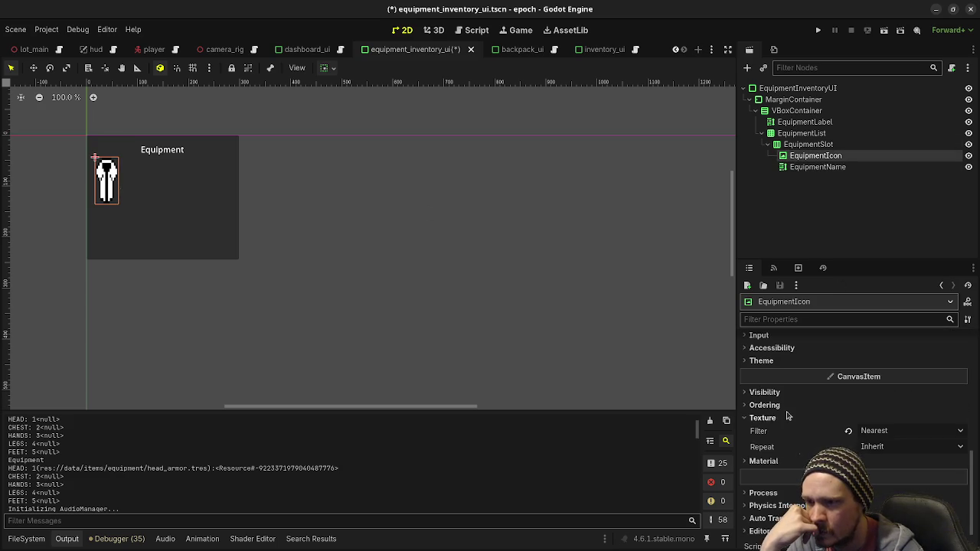
pyautogui.scroll(3, 788, 412)
pyautogui.scroll(4, 788, 412)
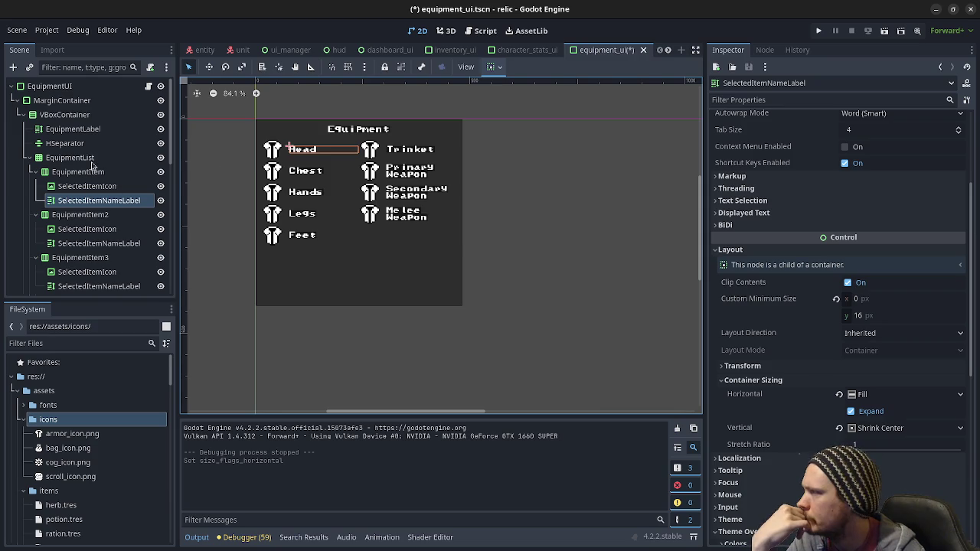
pyautogui.click(86, 158)
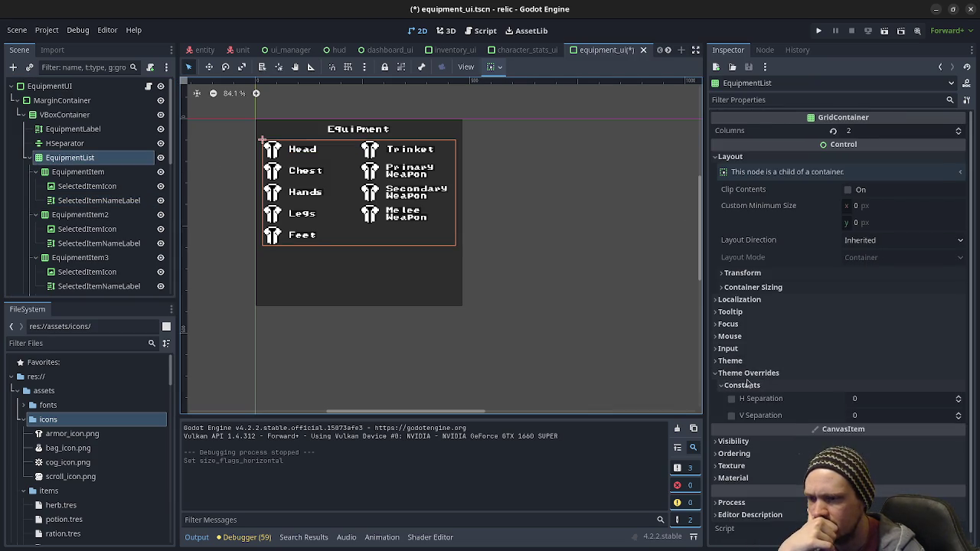
# Compare the reference list and item container sizing with the local EquipmentList grid
pyautogui.click(766, 288)
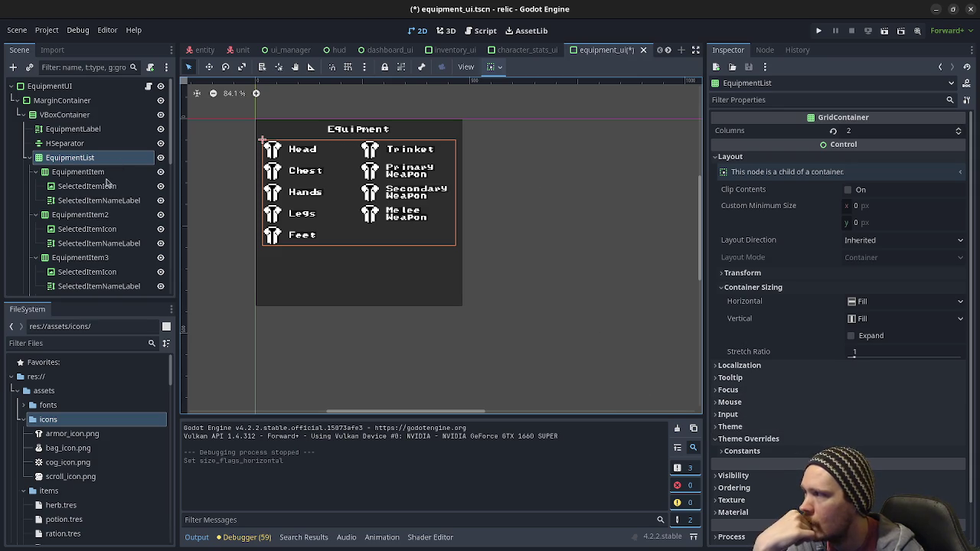
pyautogui.click(107, 174)
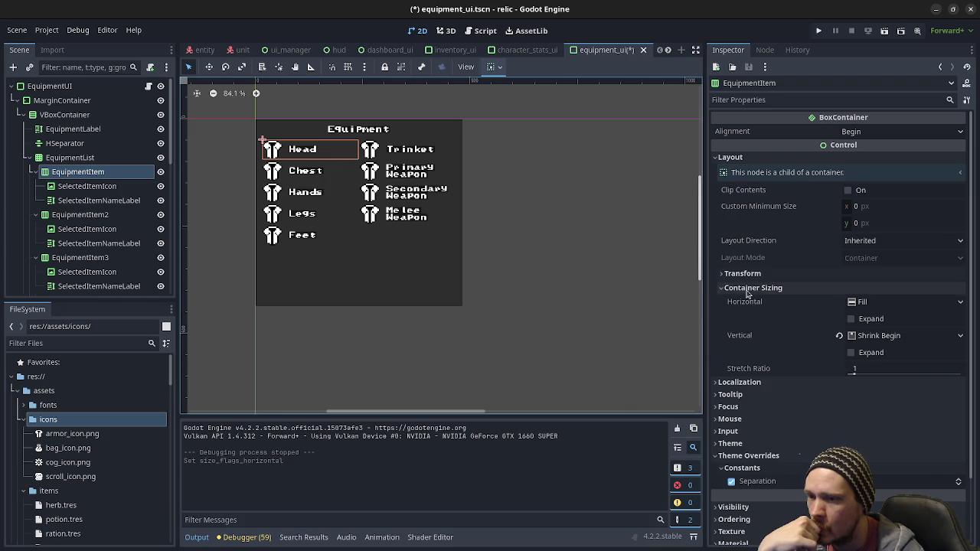
pyautogui.moveTo(753, 320)
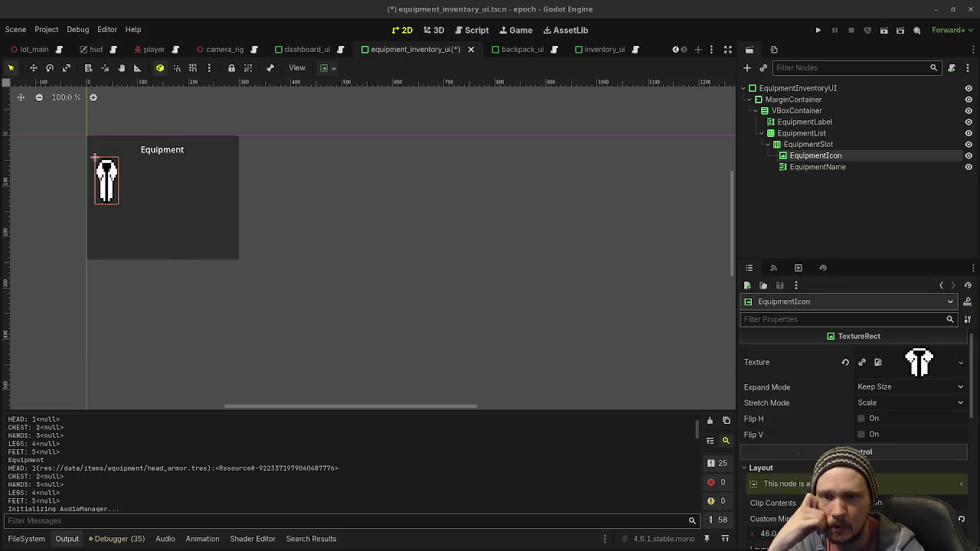
pyautogui.click(796, 134)
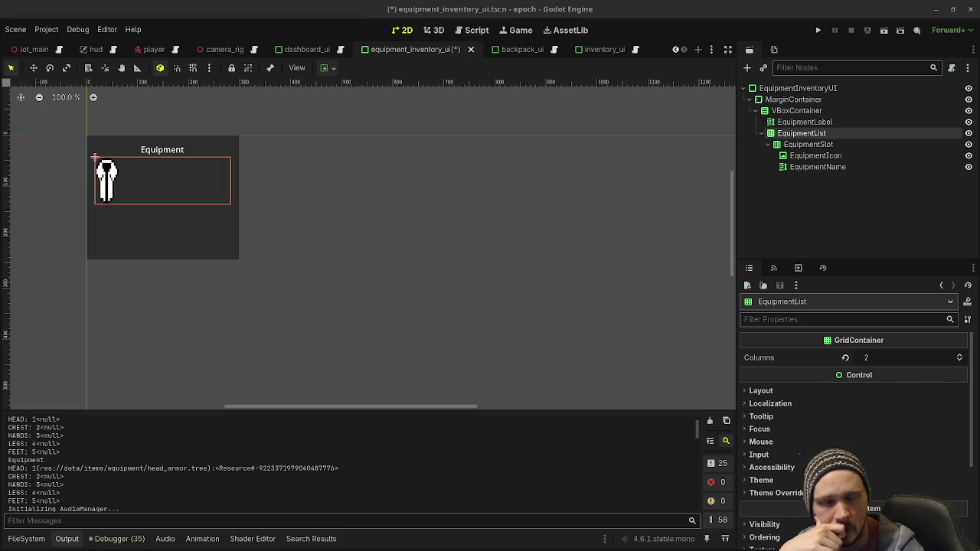
pyautogui.scroll(-5, 865, 442)
pyautogui.scroll(3, 850, 383)
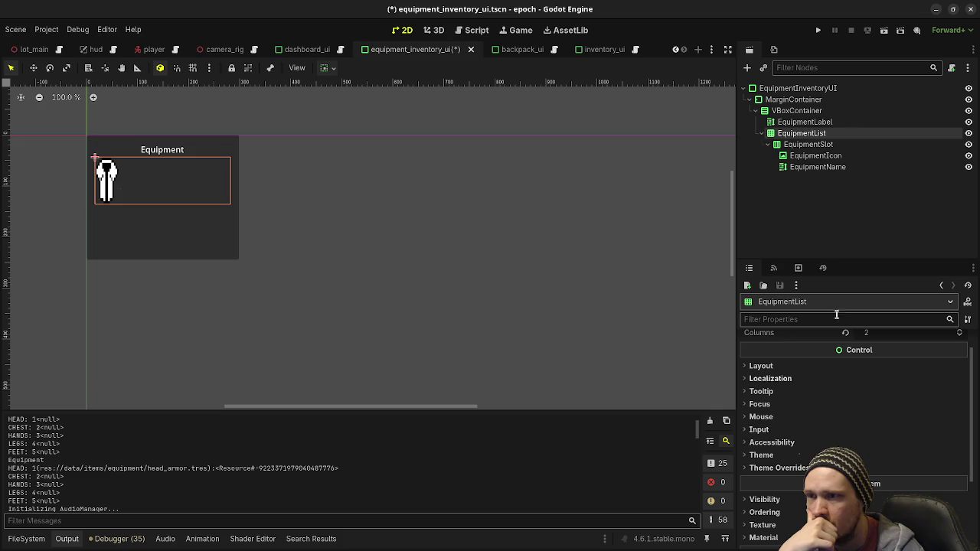
# Select EquipmentSlot and expand its Theme Overrides > Constants section
pyautogui.click(806, 145)
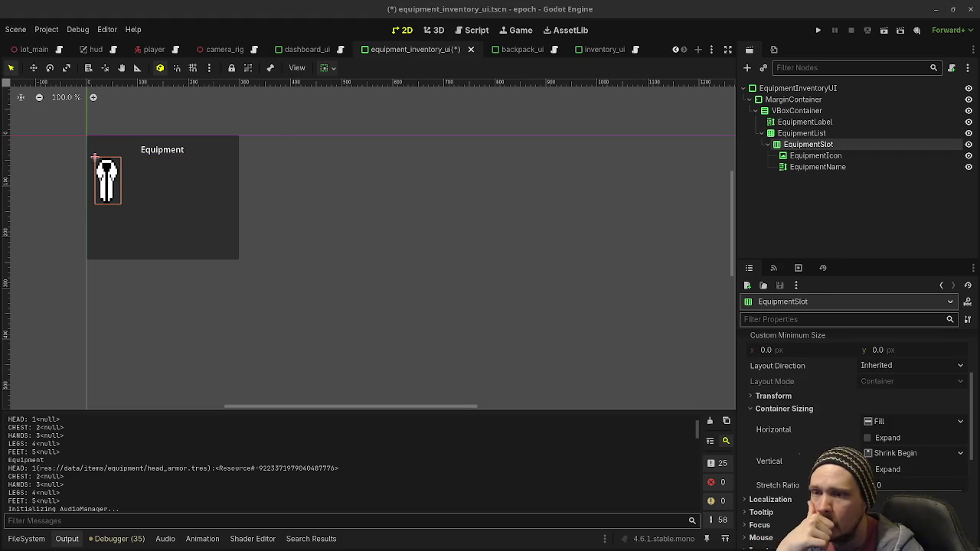
pyautogui.scroll(3, 888, 395)
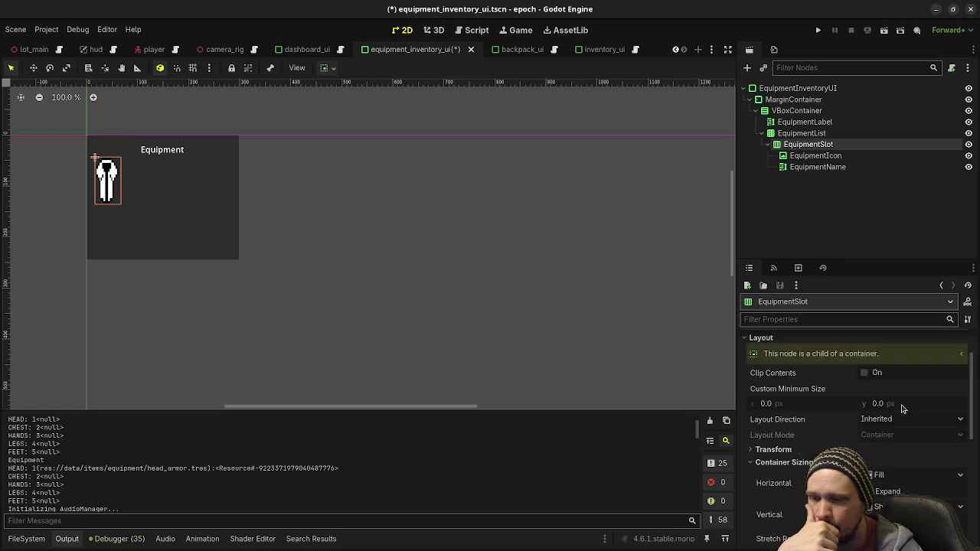
pyautogui.scroll(-5, 888, 387)
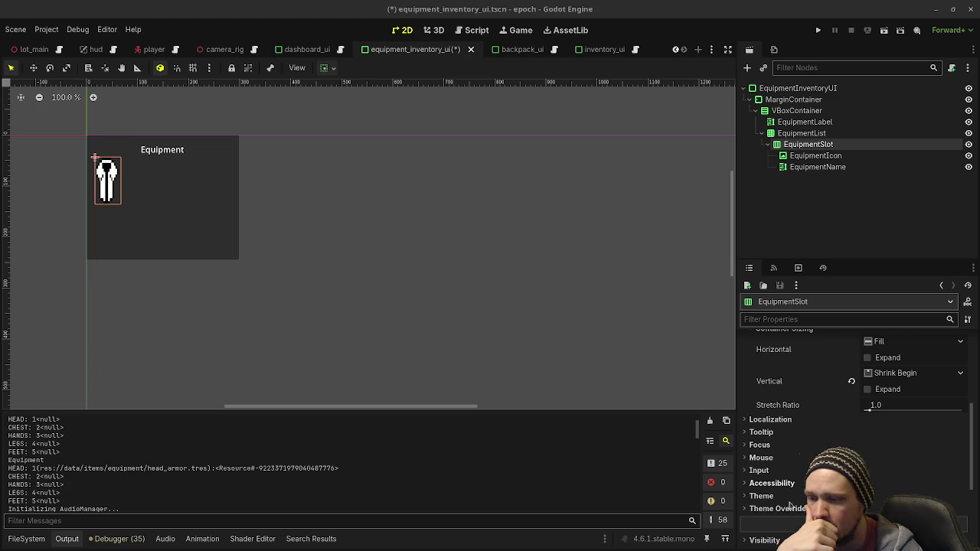
pyautogui.scroll(-2, 804, 503)
pyautogui.click(775, 468)
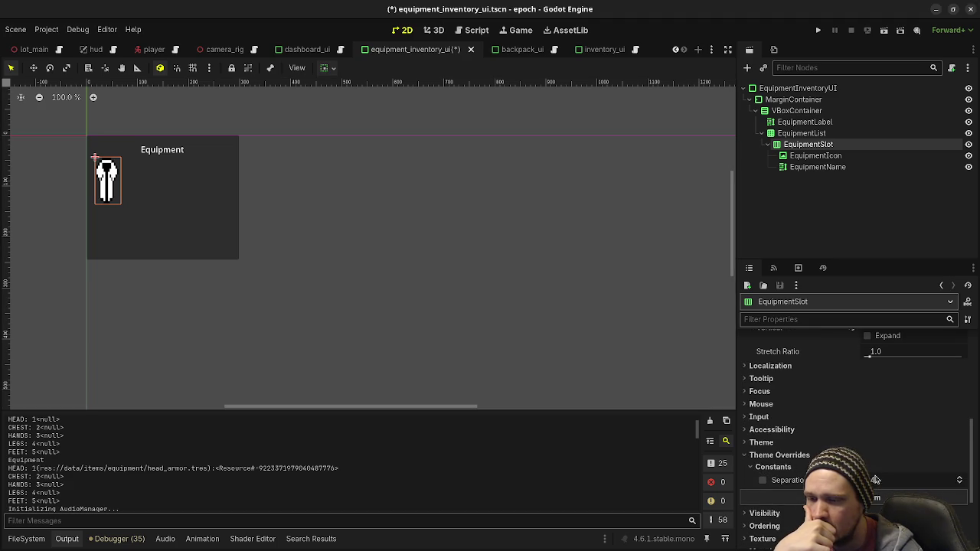
# Set EquipmentSlot's Separation override to 16 and duplicate the slot
pyautogui.write('16')
pyautogui.press('Return')
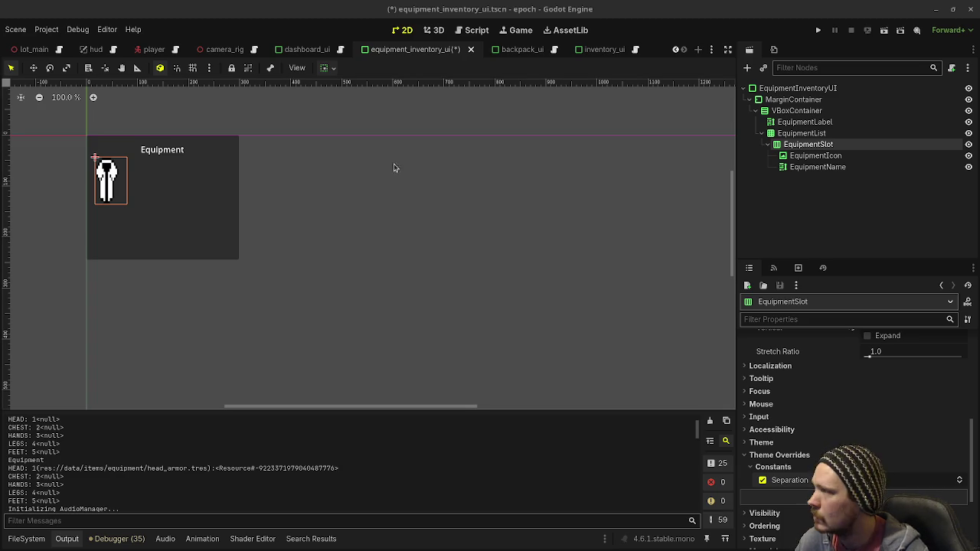
pyautogui.hotkey('ctrl', 'd')
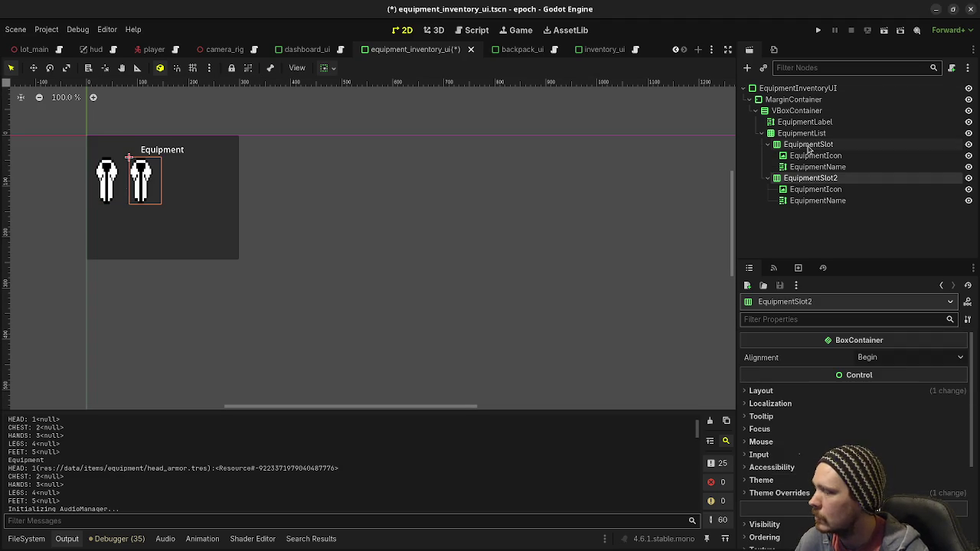
# Make extra EquipmentSlot duplicates, then undo them back to a single slot
pyautogui.hotkey('ctrl', 'd')
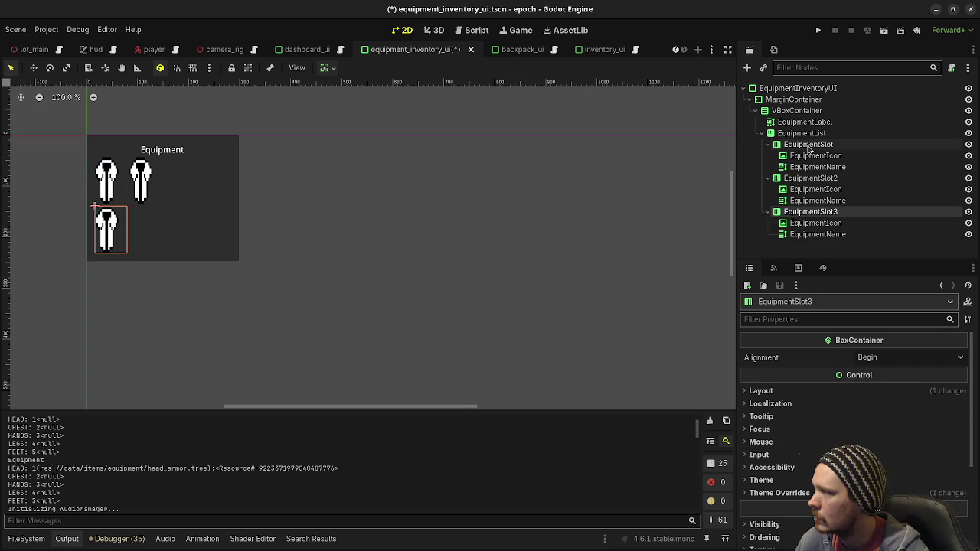
pyautogui.hotkey('ctrl', 'd')
pyautogui.hotkey('ctrl', 'd')
pyautogui.hotkey('ctrl', 'z')
pyautogui.hotkey('ctrl', 'z')
pyautogui.hotkey('ctrl', 'z')
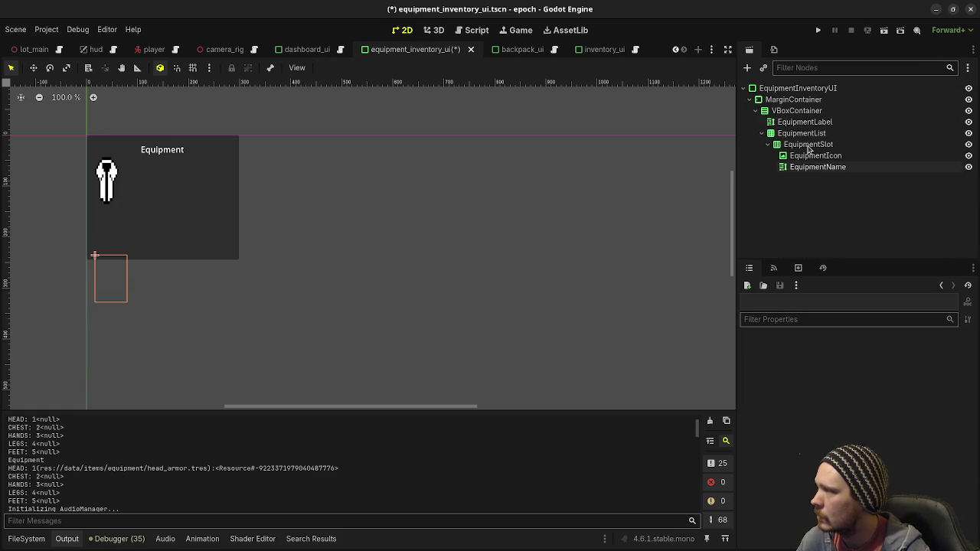
pyautogui.hotkey('ctrl', 'shift', 'z')
pyautogui.hotkey('ctrl', 'z')
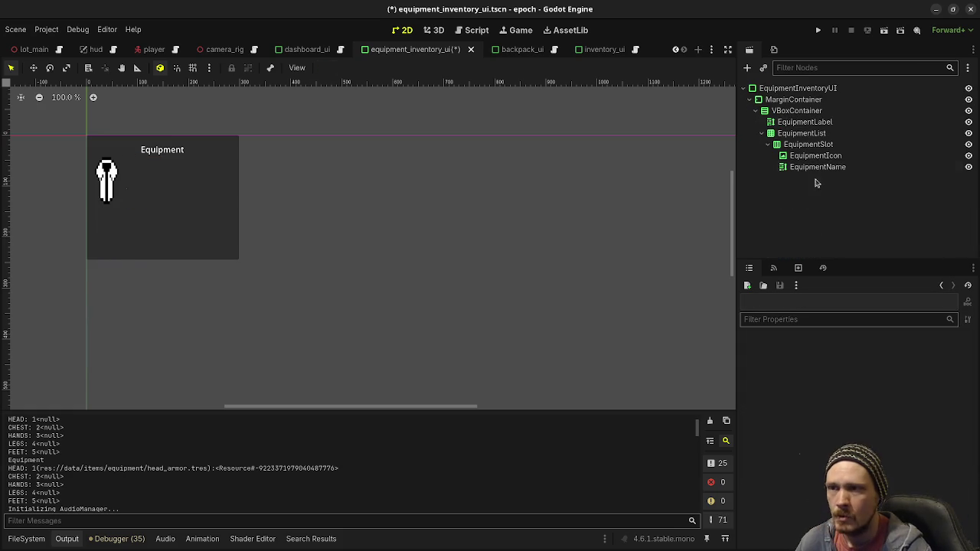
# Enable BBCode on EquipmentName and review the EquipmentList and Equipment heading settings
pyautogui.click(810, 167)
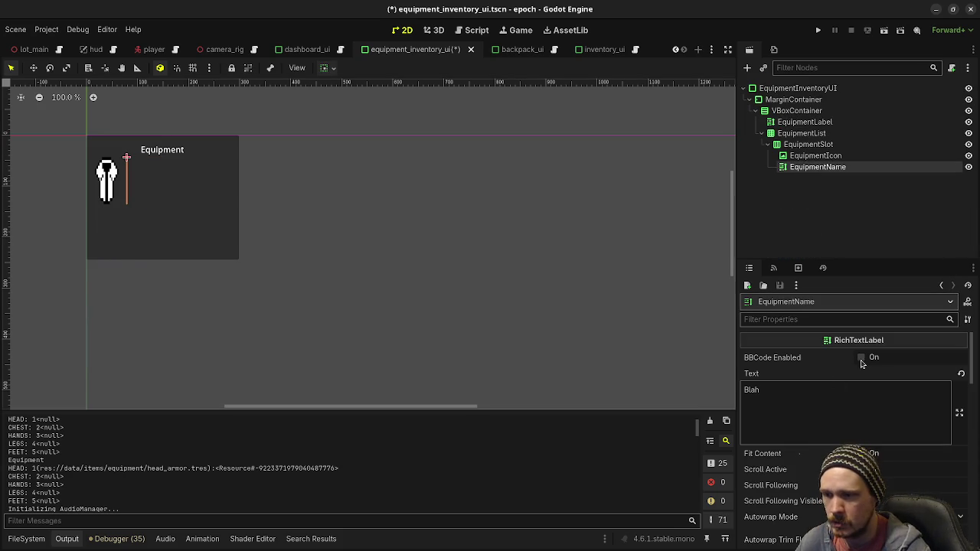
pyautogui.click(861, 357)
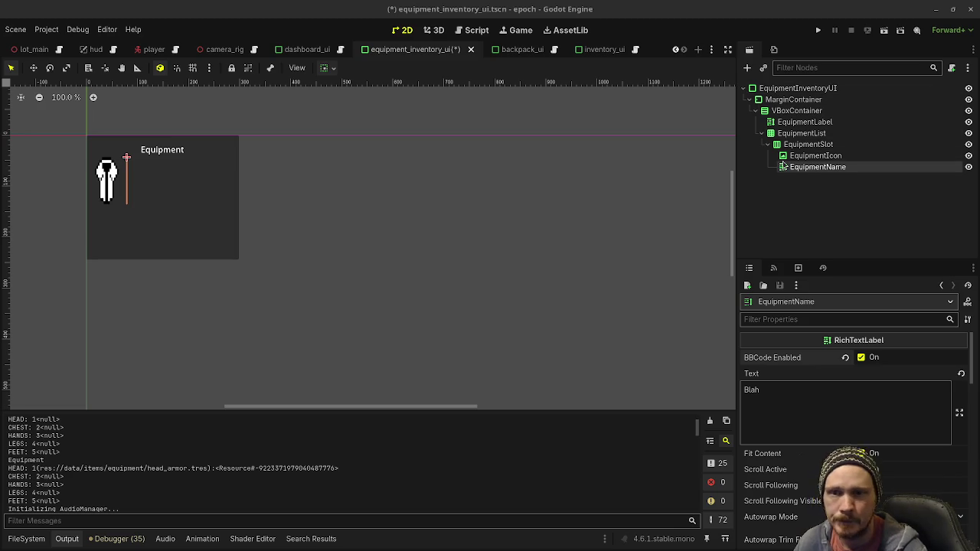
pyautogui.click(802, 133)
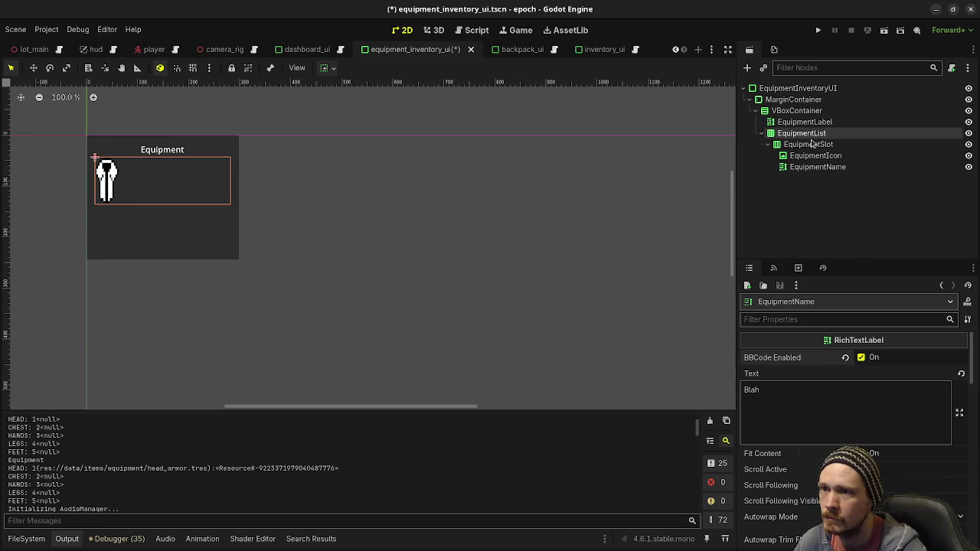
pyautogui.click(804, 123)
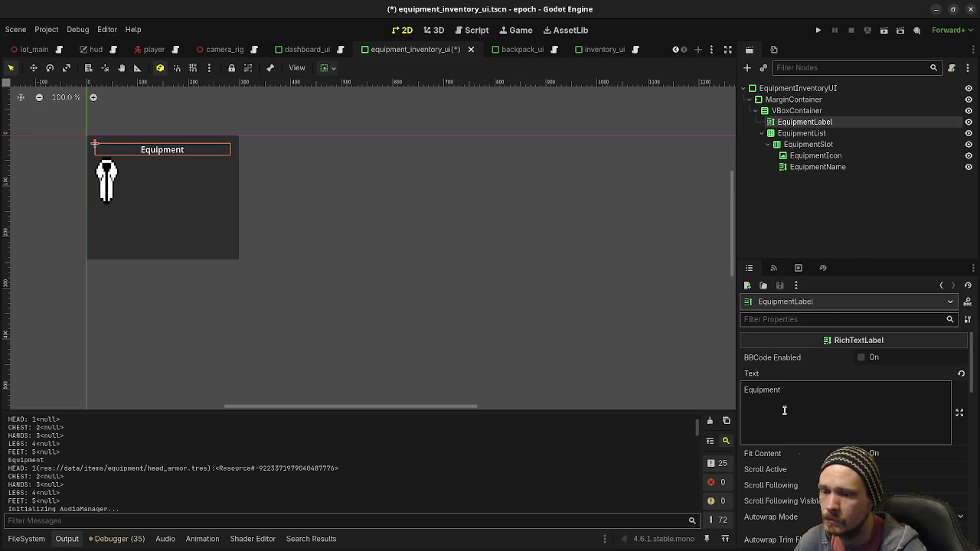
pyautogui.scroll(-5, 812, 408)
pyautogui.scroll(-5, 813, 404)
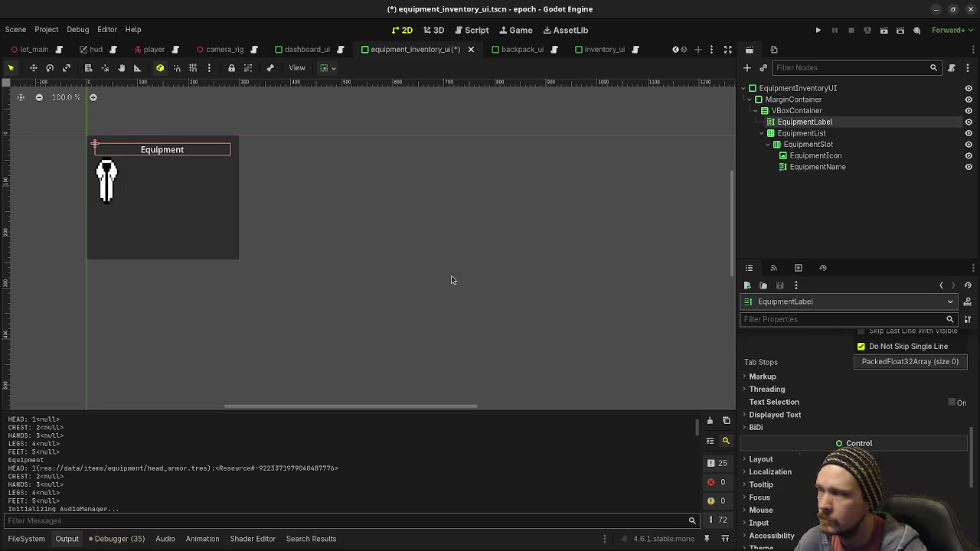
pyautogui.click(806, 144)
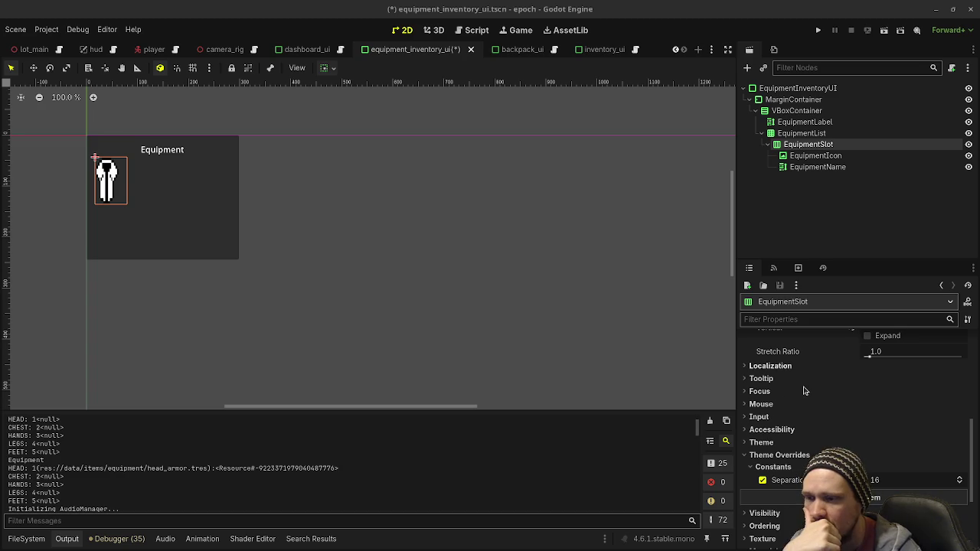
pyautogui.scroll(3, 809, 406)
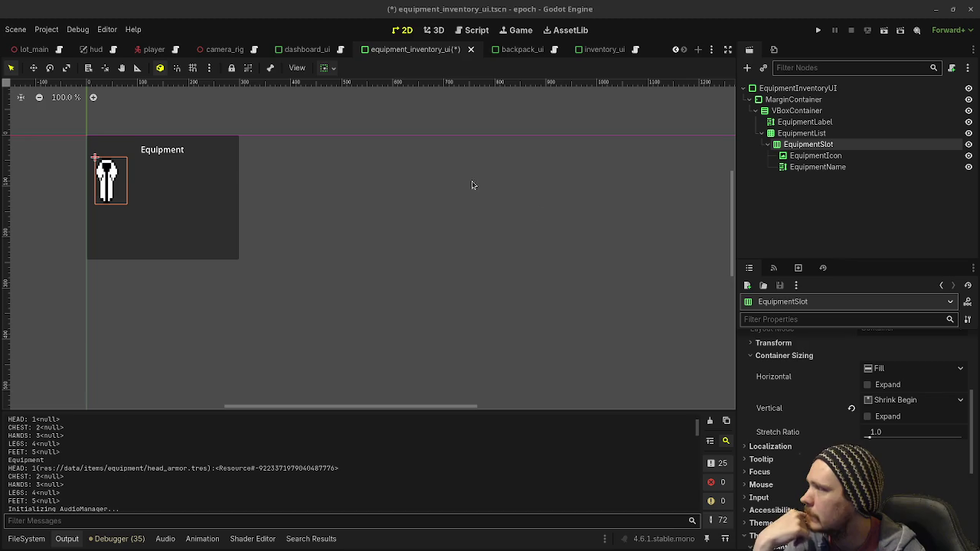
pyautogui.click(814, 155)
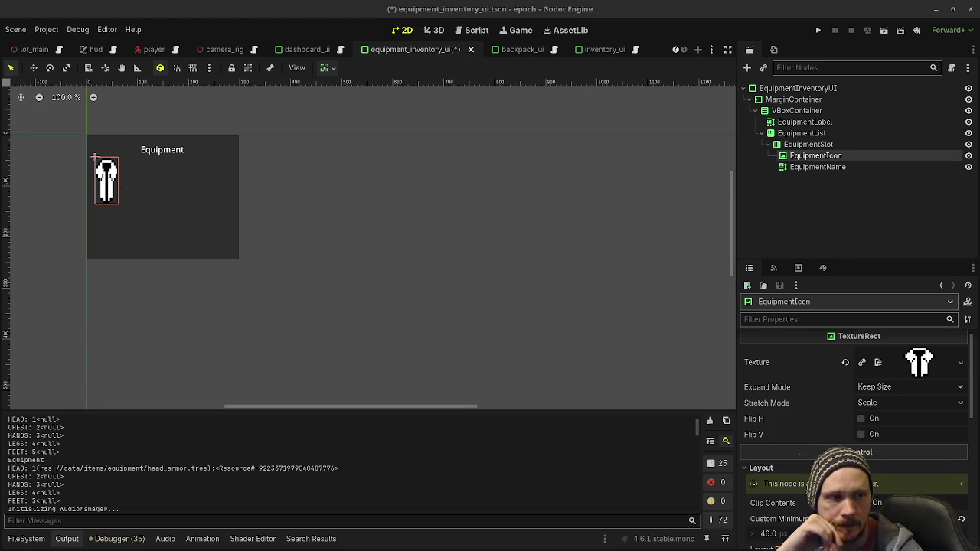
pyautogui.scroll(1, 848, 383)
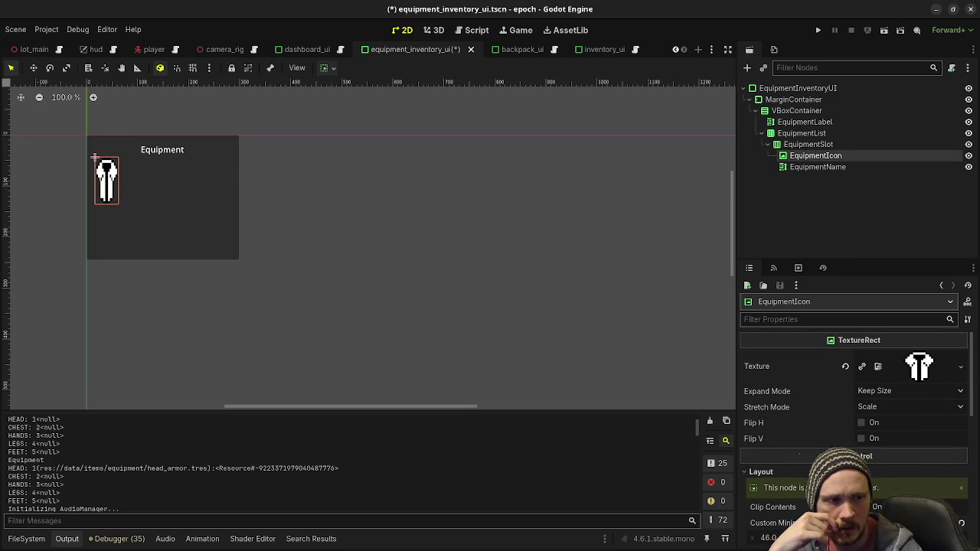
pyautogui.scroll(-3, 913, 474)
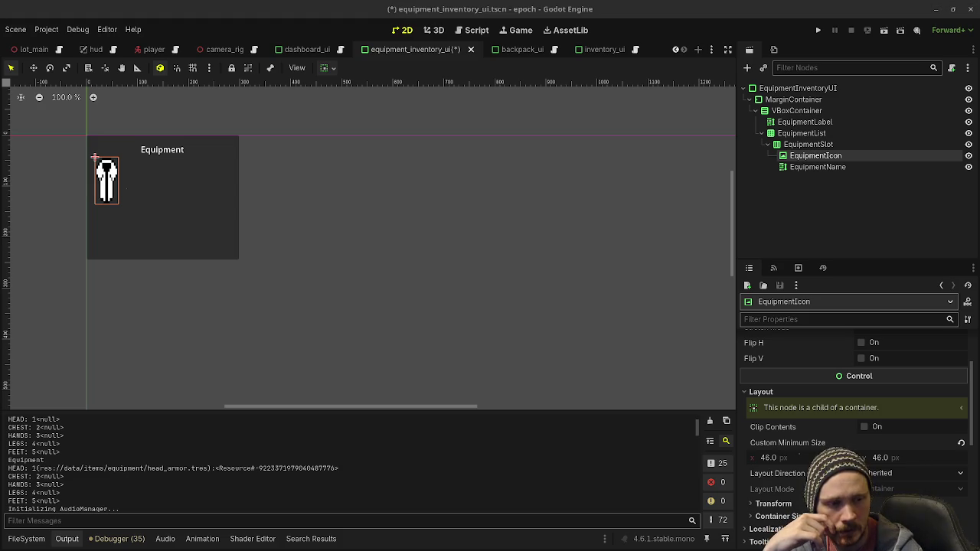
pyautogui.click(793, 503)
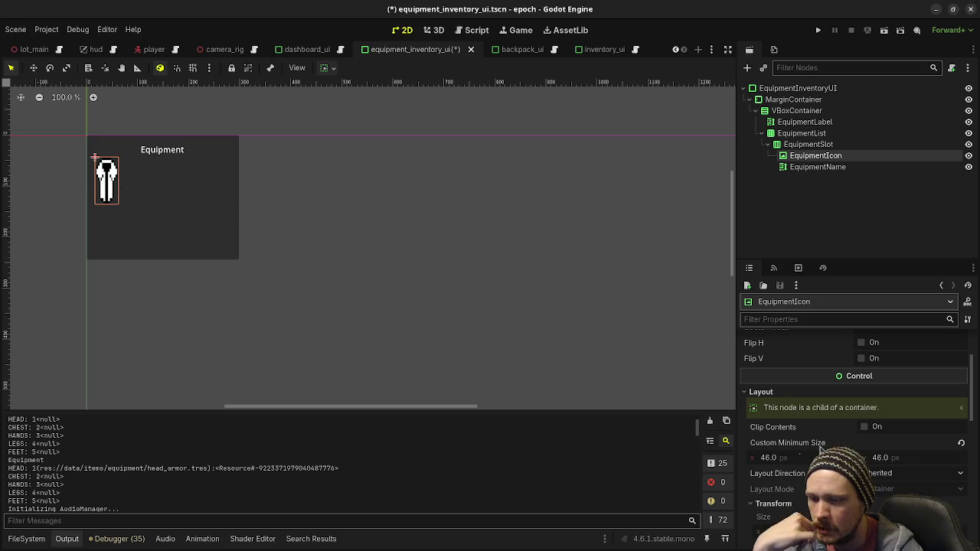
pyautogui.scroll(-3, 820, 450)
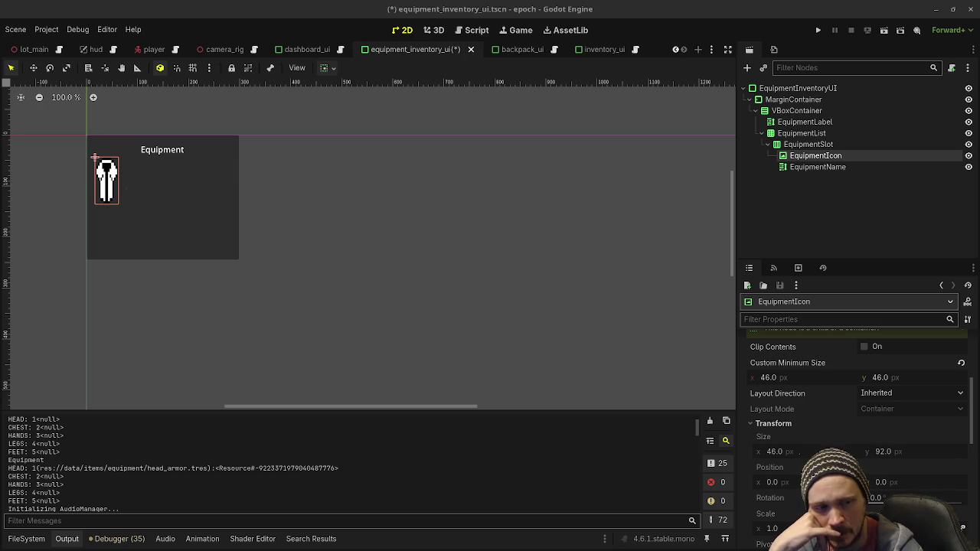
pyautogui.scroll(-5, 848, 430)
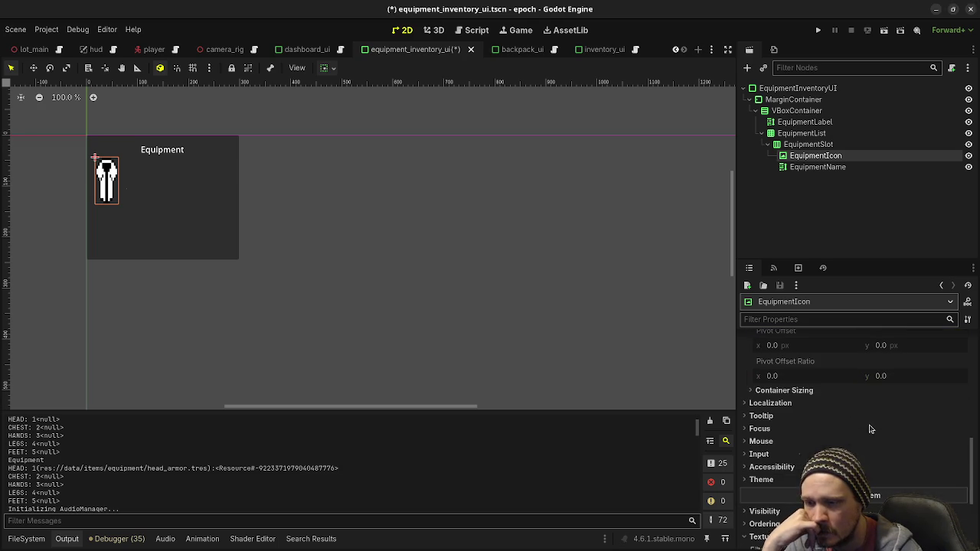
pyautogui.click(804, 392)
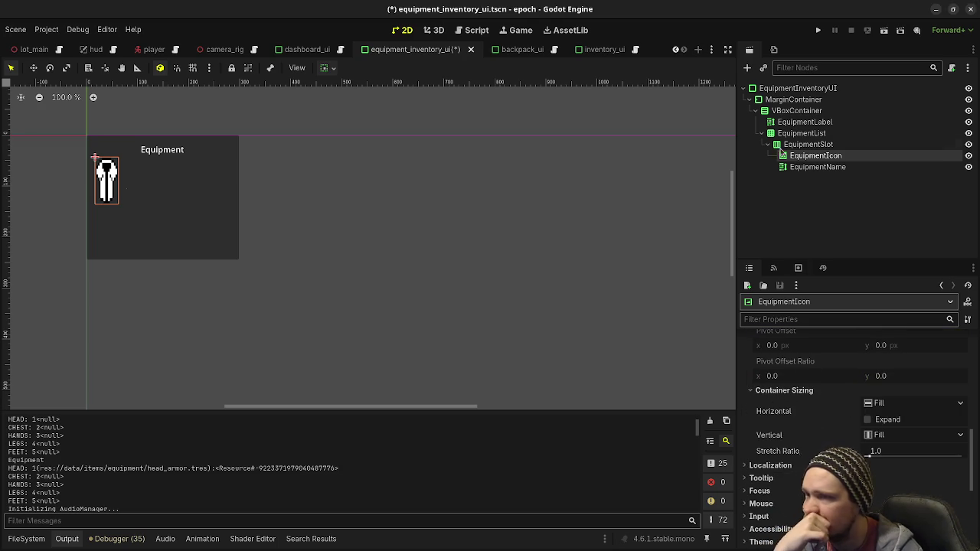
pyautogui.click(800, 167)
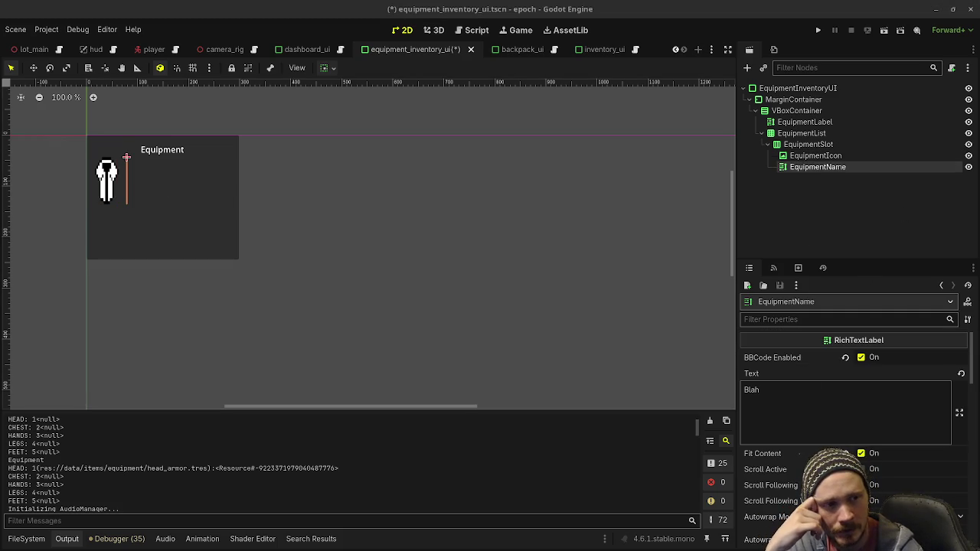
# Replace EquipmentName's placeholder Blah text with Head
pyautogui.doubleClick(837, 390)
pyautogui.write('Headasdfa')
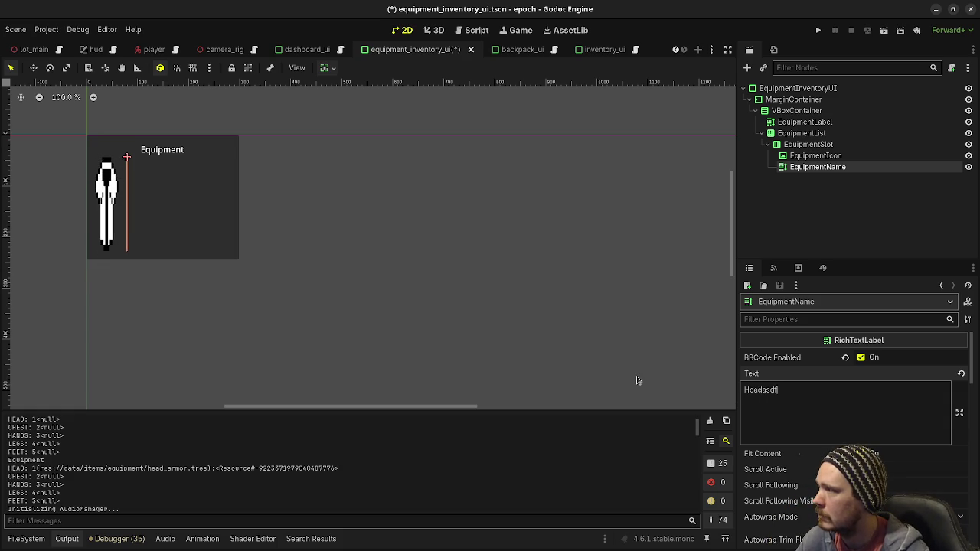
pyautogui.press('BackSpace')
pyautogui.press('BackSpace')
pyautogui.press('BackSpace')
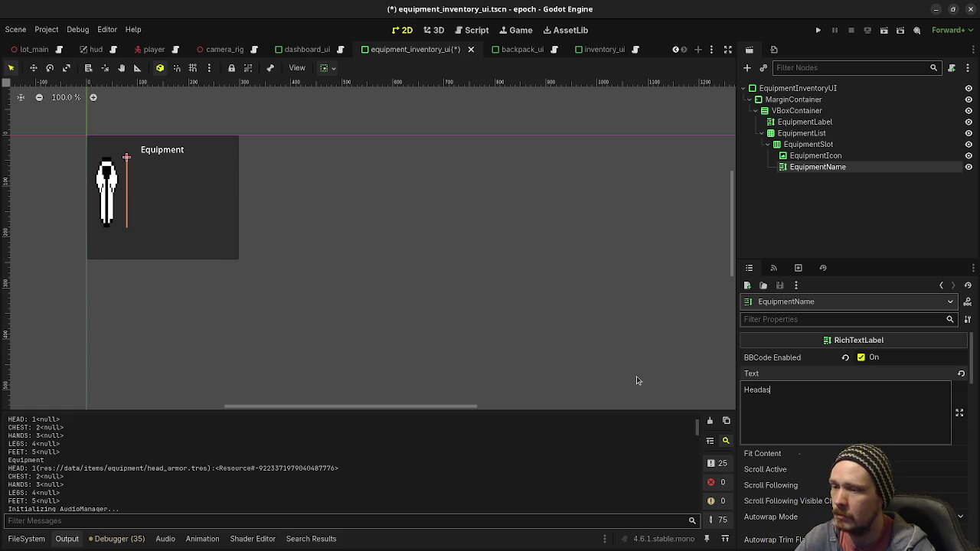
pyautogui.scroll(-2, 770, 382)
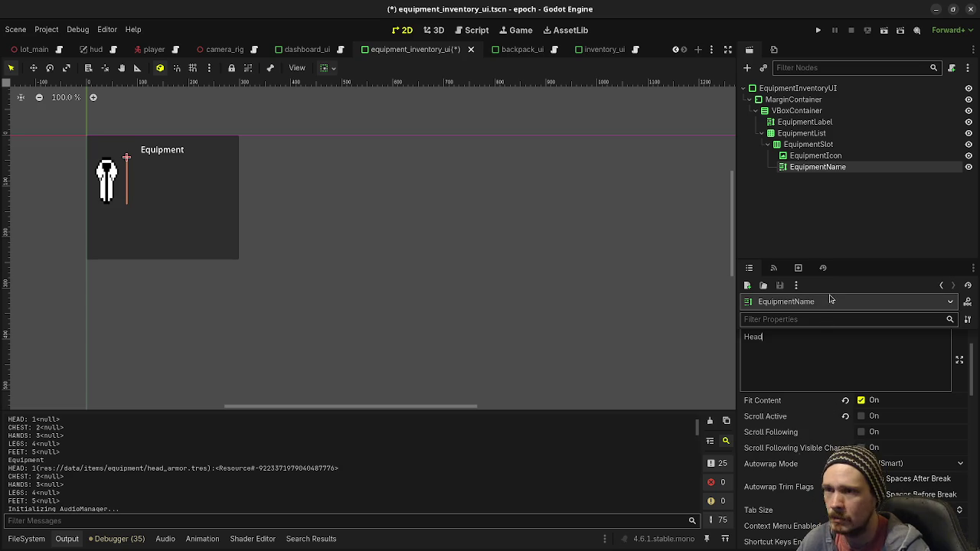
pyautogui.scroll(-5, 813, 409)
pyautogui.scroll(-3, 812, 405)
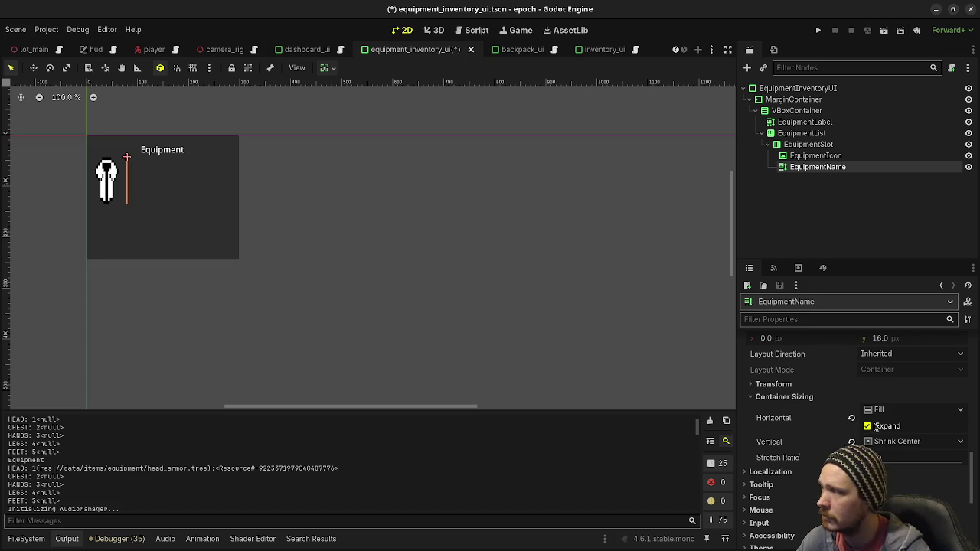
# Set EquipmentSlot's horizontal container sizing to Expand so Head shows beside the icon
pyautogui.click(797, 145)
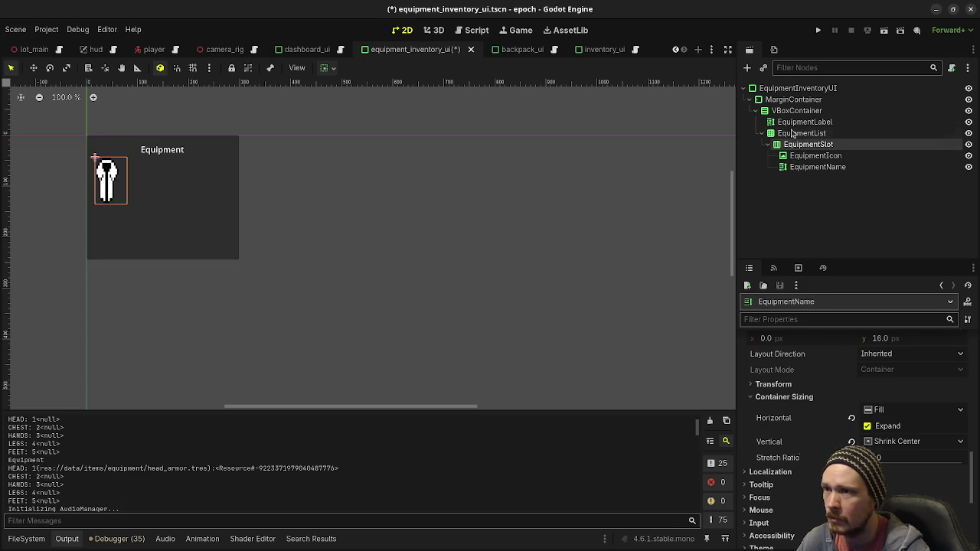
pyautogui.click(792, 133)
pyautogui.click(798, 145)
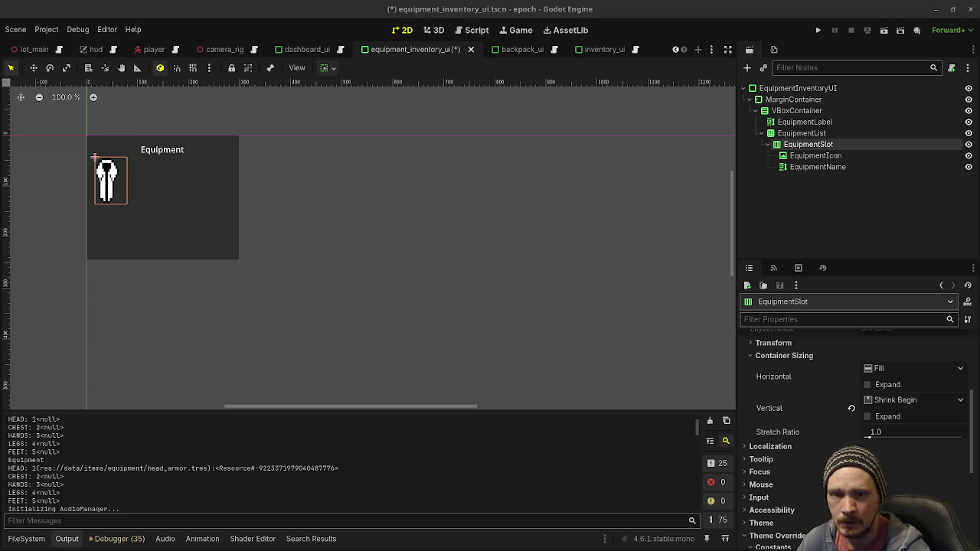
pyautogui.click(869, 385)
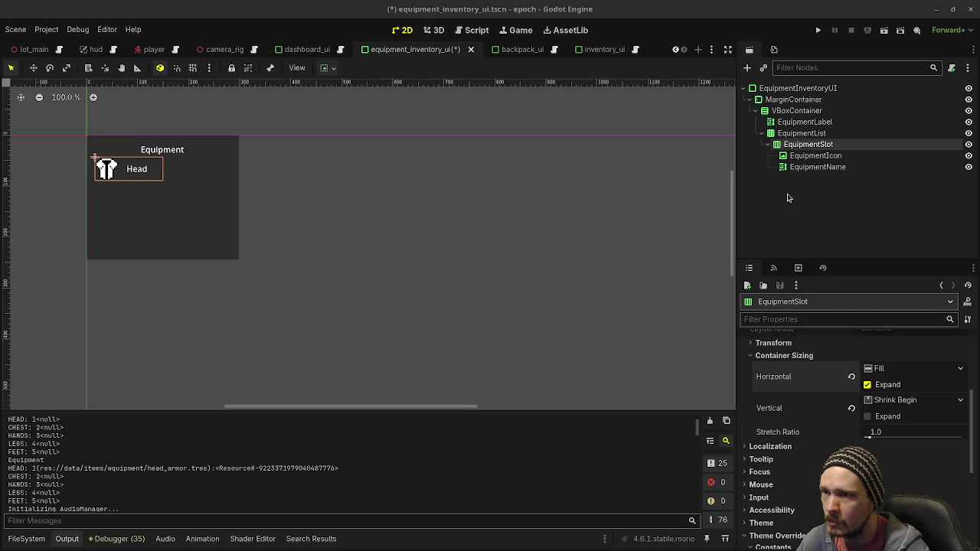
# Review the EquipmentList layout properties, then reselect the EquipmentName label
pyautogui.click(813, 134)
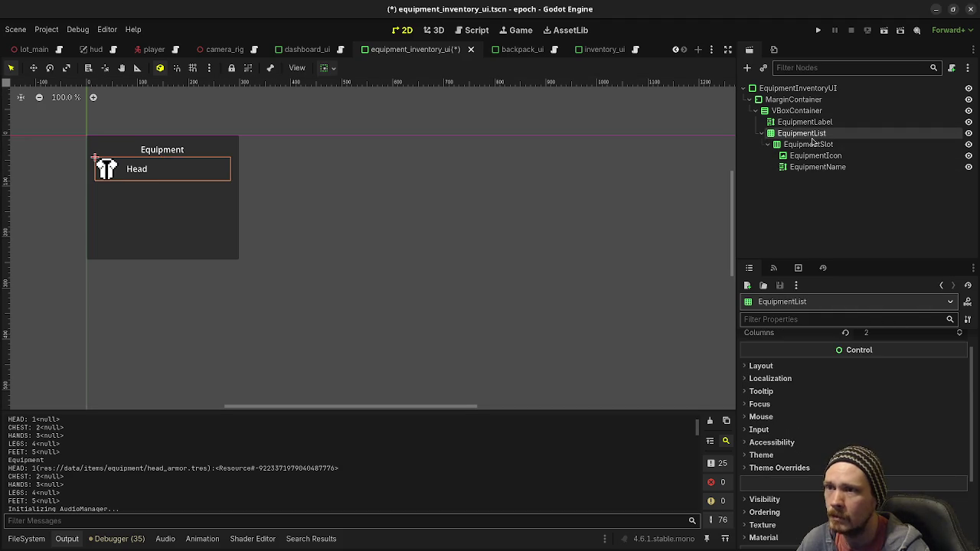
pyautogui.click(784, 367)
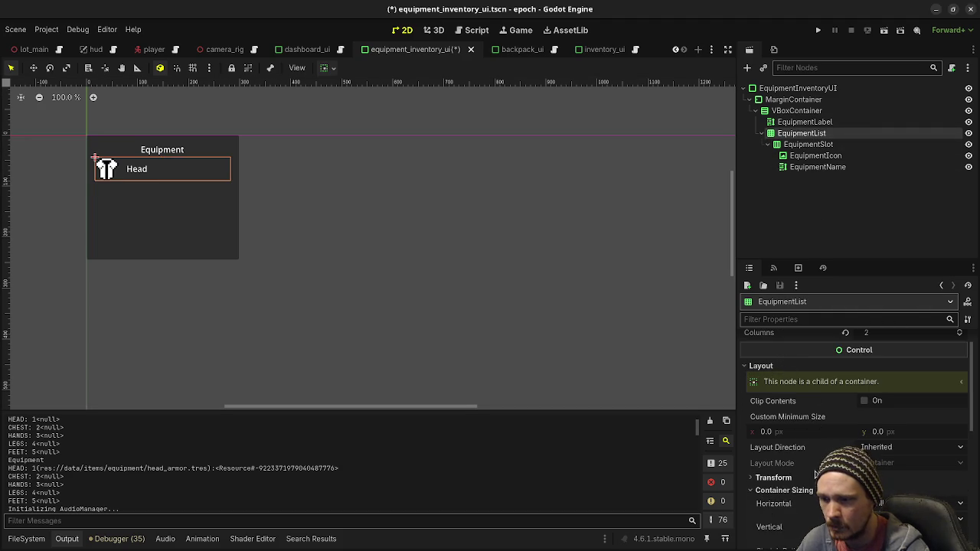
pyautogui.scroll(-2, 792, 495)
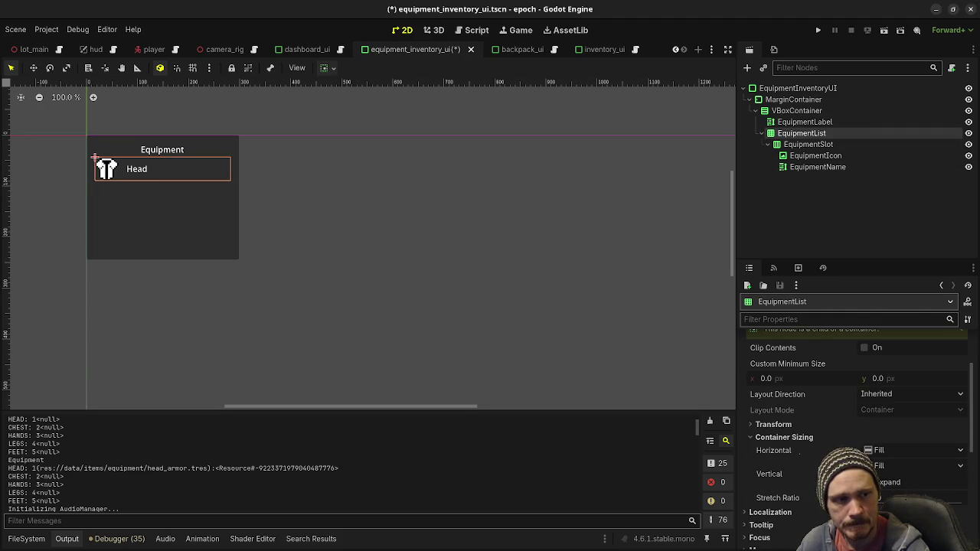
pyautogui.scroll(-2, 850, 429)
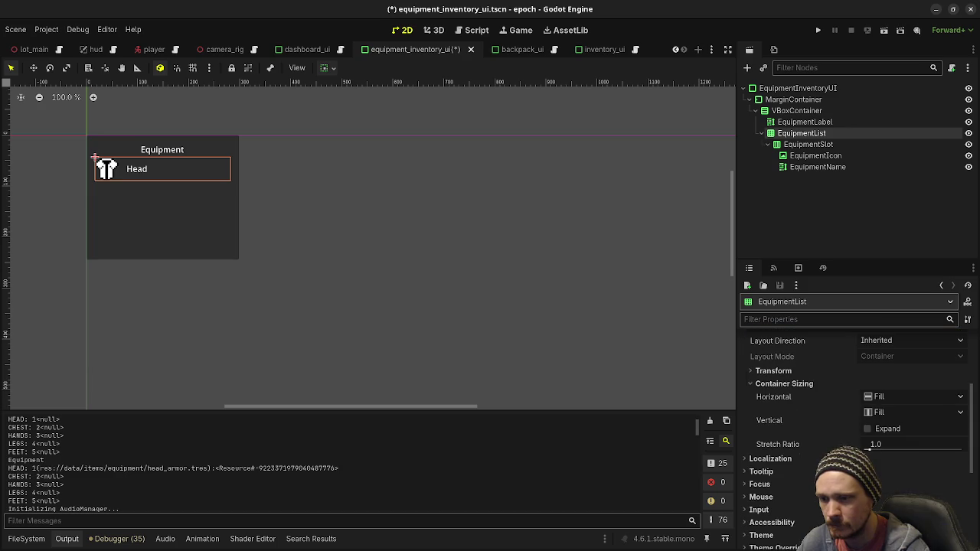
pyautogui.scroll(1, 850, 429)
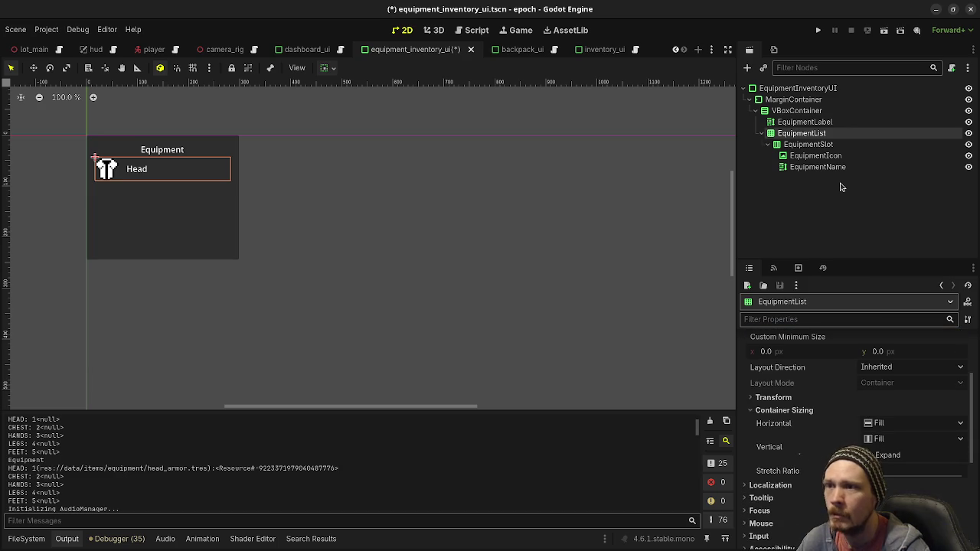
pyautogui.click(809, 145)
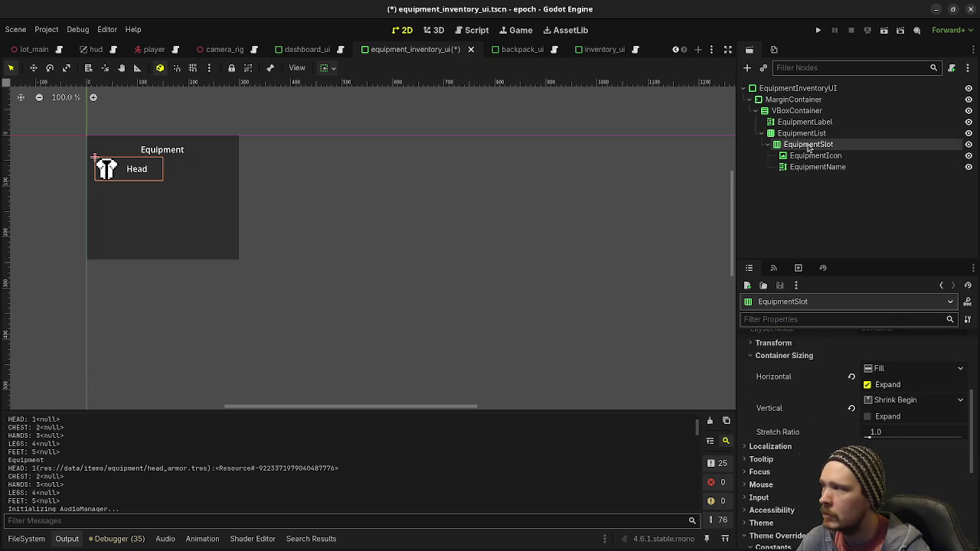
pyautogui.click(818, 167)
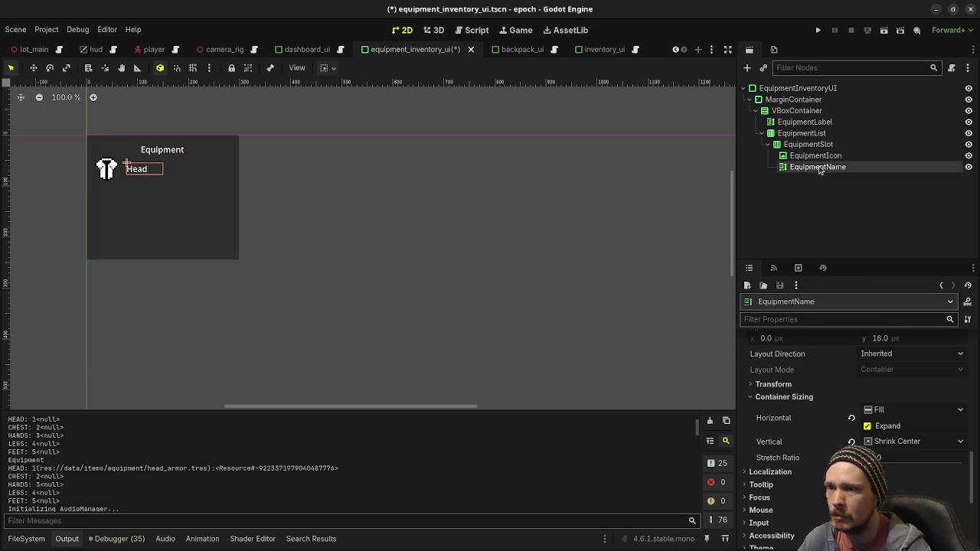
pyautogui.scroll(-3, 827, 395)
pyautogui.scroll(-2, 827, 395)
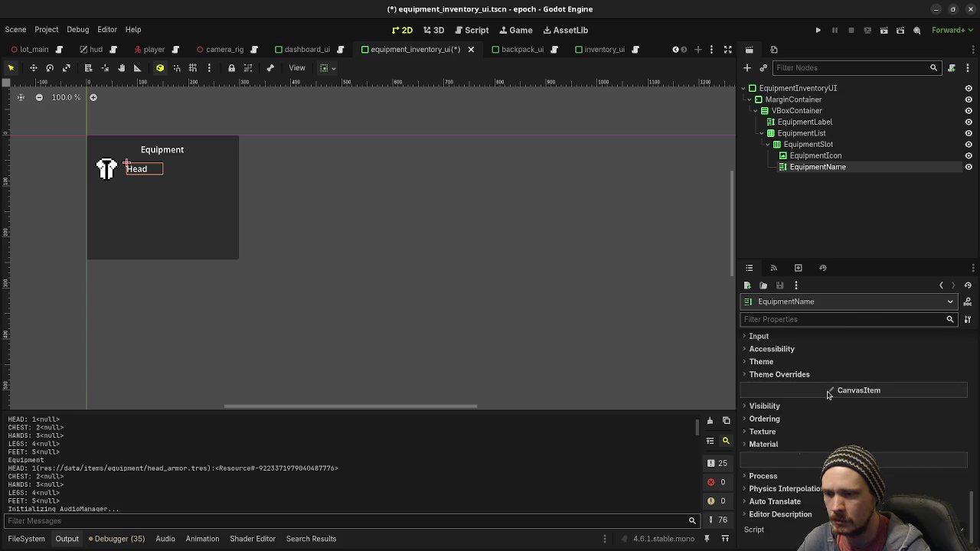
pyautogui.scroll(8, 827, 395)
pyautogui.scroll(10, 826, 390)
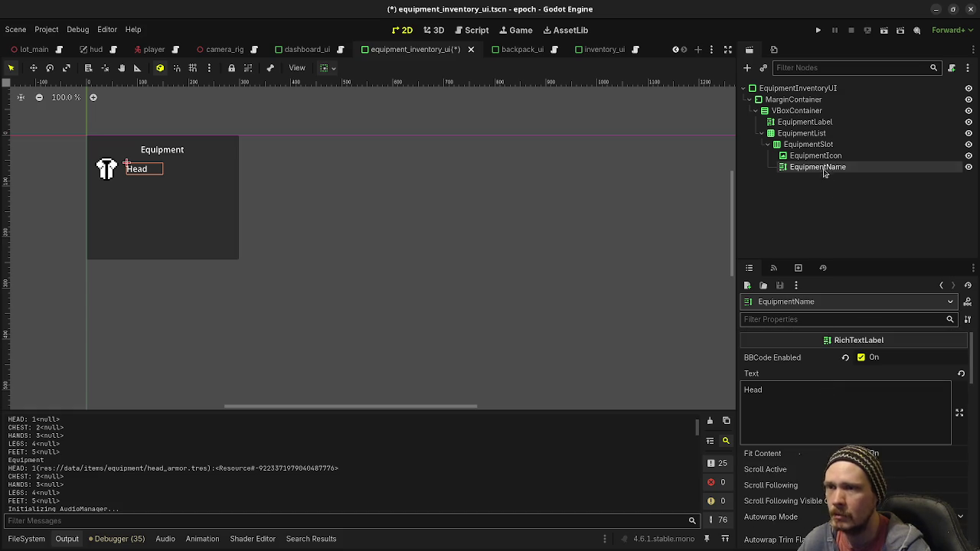
# Duplicate EquipmentSlot into five slots, EquipmentSlot to EquipmentSlot5, and select the first one
pyautogui.click(805, 144)
pyautogui.hotkey('ctrl', 'd')
pyautogui.hotkey('ctrl', 'd')
pyautogui.hotkey('ctrl', 'd')
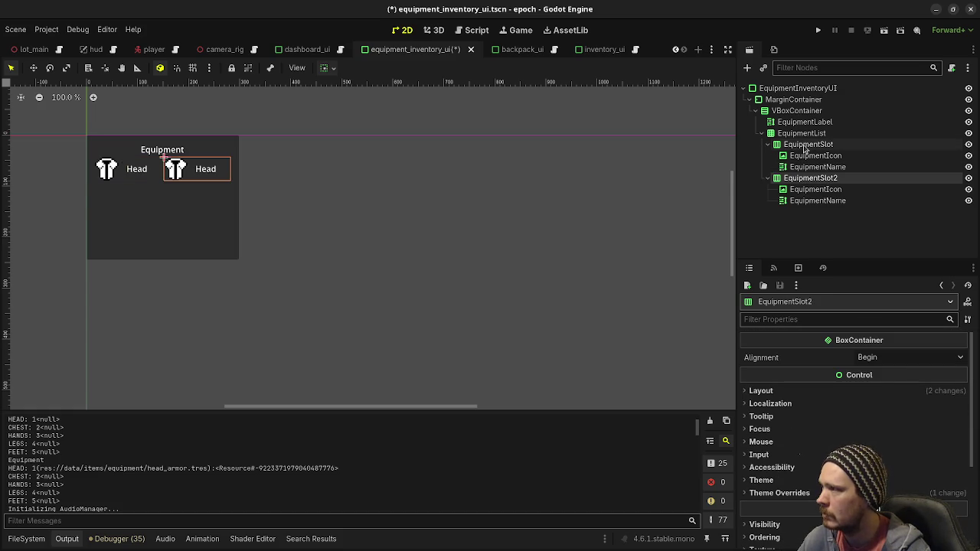
pyautogui.hotkey('ctrl', 'd')
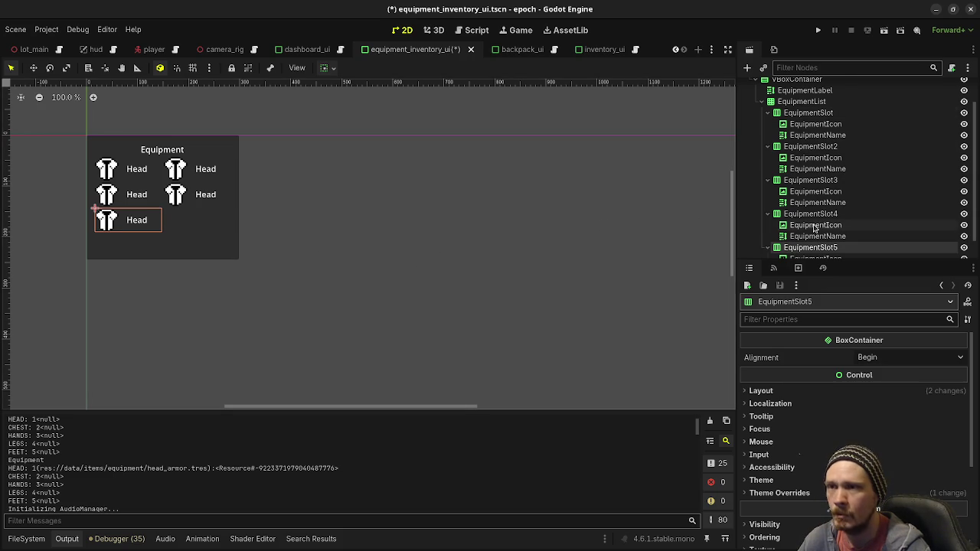
pyautogui.scroll(1, 804, 223)
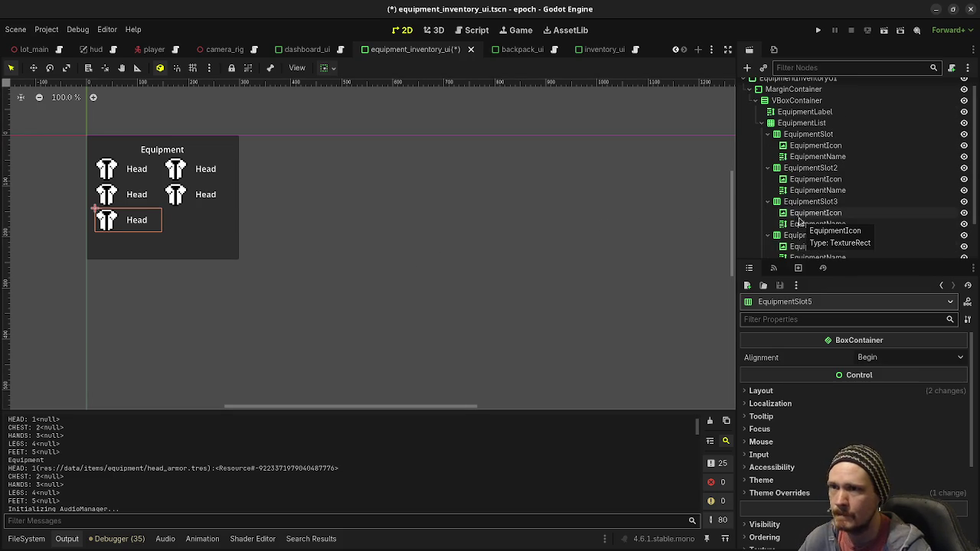
pyautogui.click(824, 134)
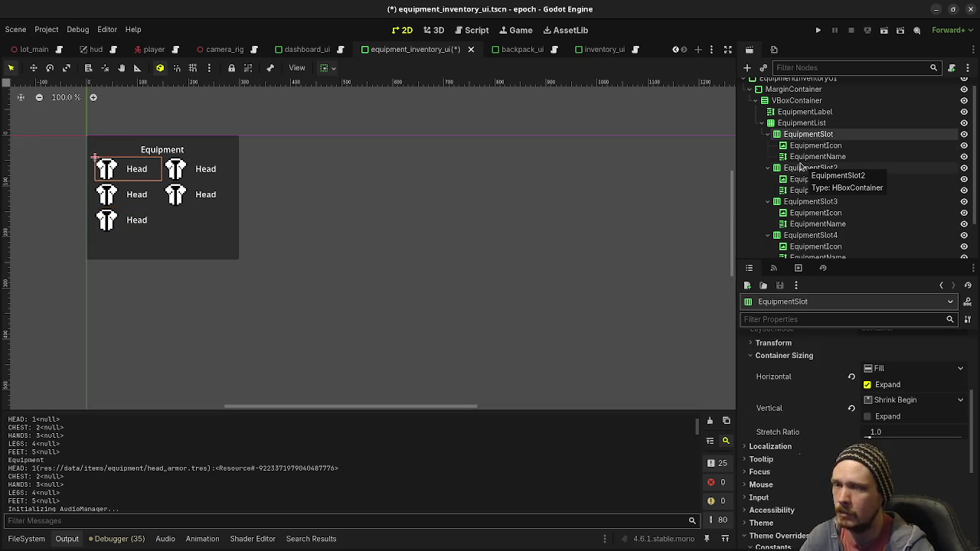
pyautogui.doubleClick(839, 135)
# Rename the first two slots to EquipmentSlotHead and EquipmentSlotChest
pyautogui.press('Escape')
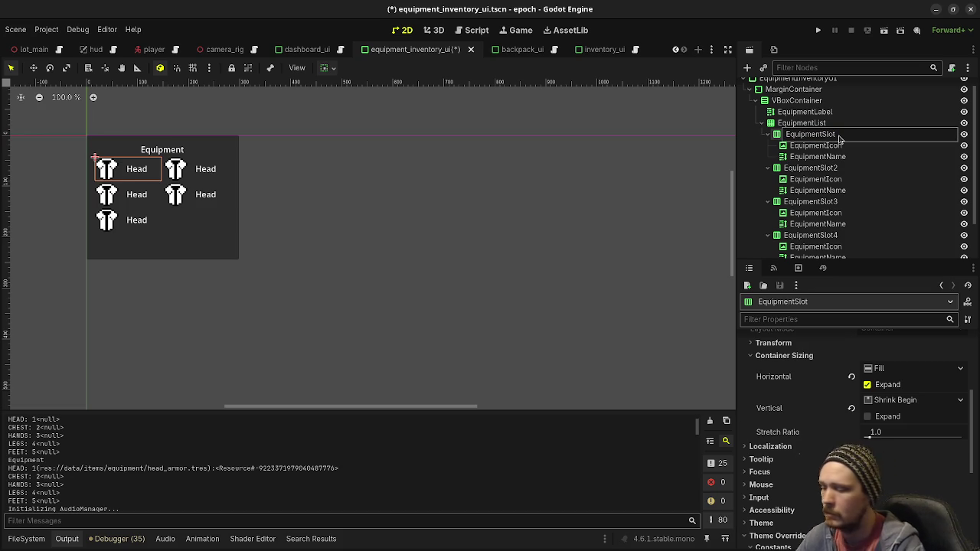
pyautogui.write('Head')
pyautogui.press('Return')
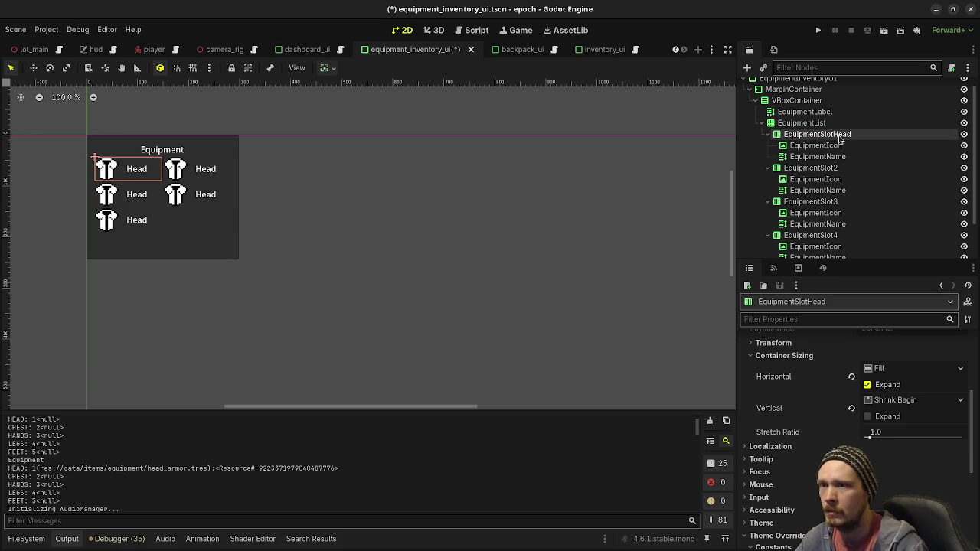
pyautogui.click(845, 170)
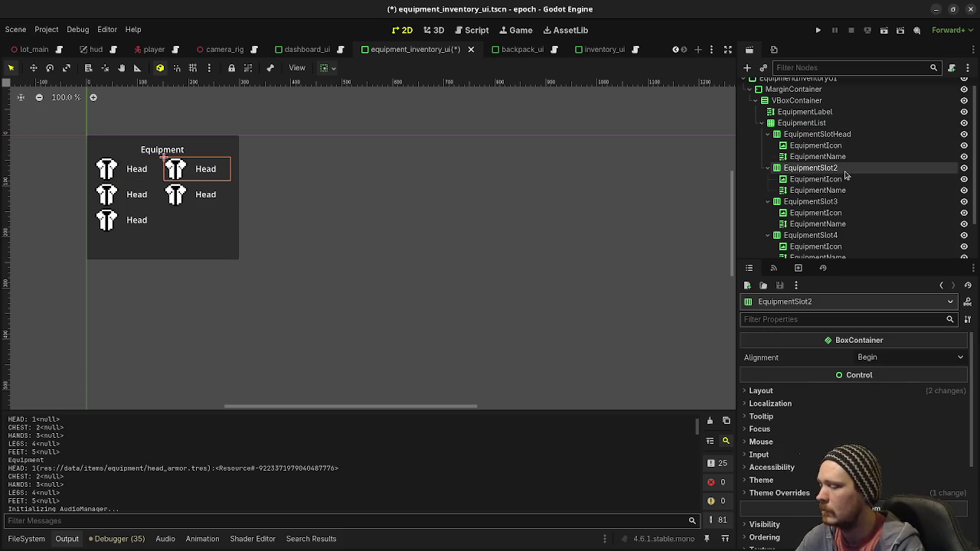
pyautogui.click(845, 170)
pyautogui.press('End')
pyautogui.press('BackSpace')
pyautogui.press('BackSpace')
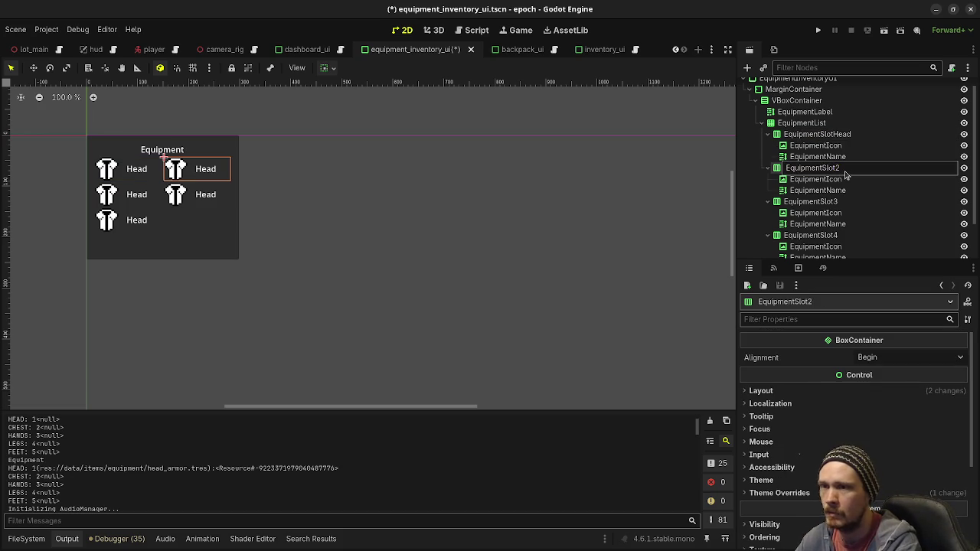
pyautogui.write('Chest')
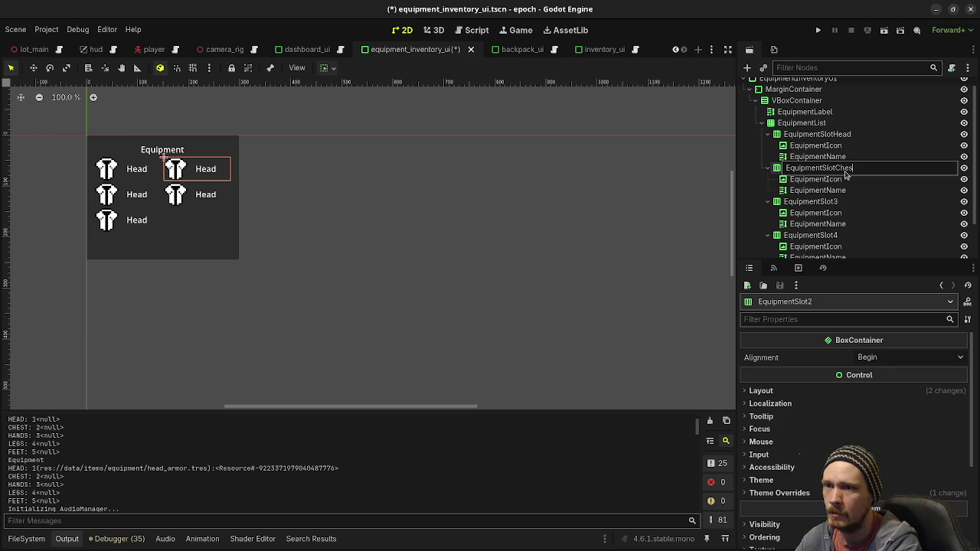
pyautogui.press('Return')
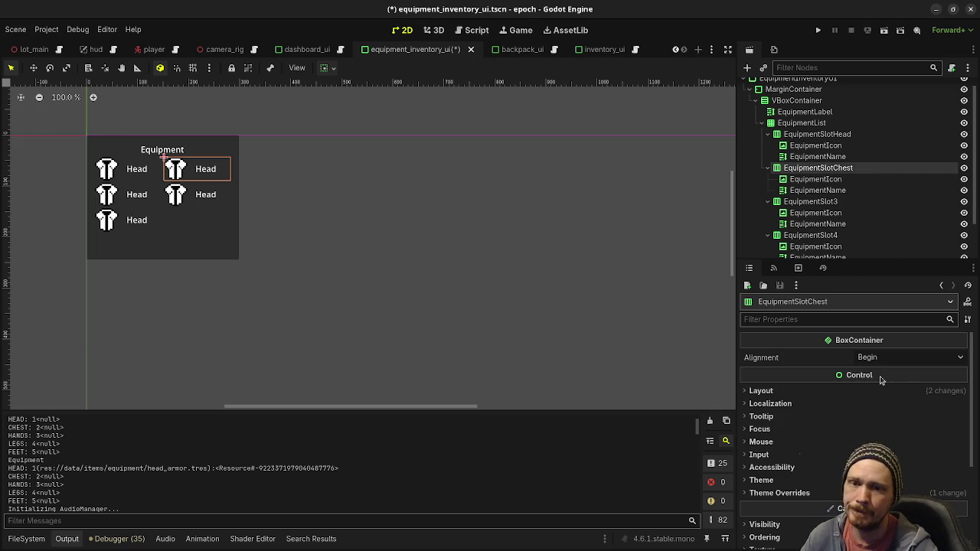
# Change the Chest slot's EquipmentName text from Head to Chest
pyautogui.moveTo(880, 380)
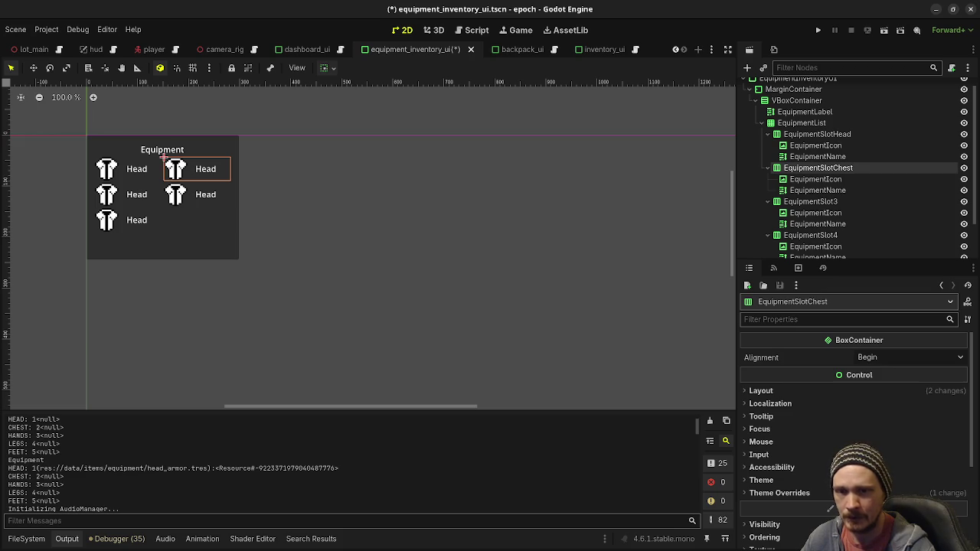
pyautogui.click(825, 191)
pyautogui.moveTo(845, 416); pyautogui.dragTo(742, 390)
pyautogui.press('BackSpace')
pyautogui.write('Chest')
pyautogui.press('Return')
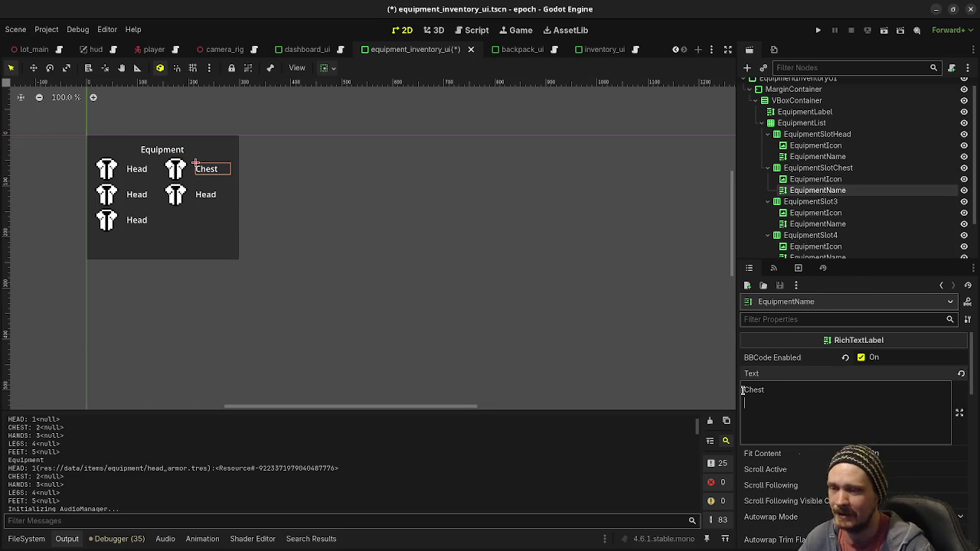
# Rename the third slot to EquipmentSlotHands and set its label text to Hands
pyautogui.doubleClick(828, 202)
pyautogui.press('End')
pyautogui.press('BackSpace')
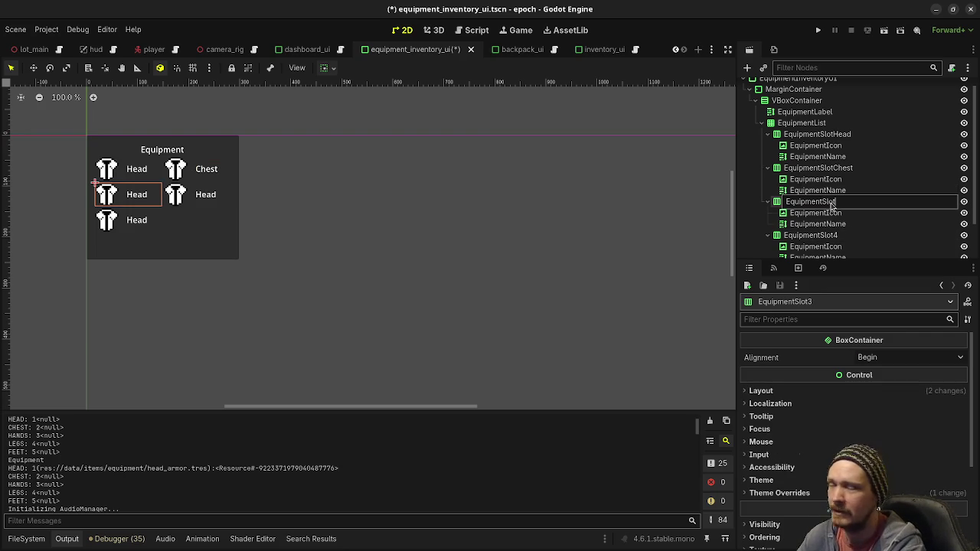
pyautogui.write('Hands')
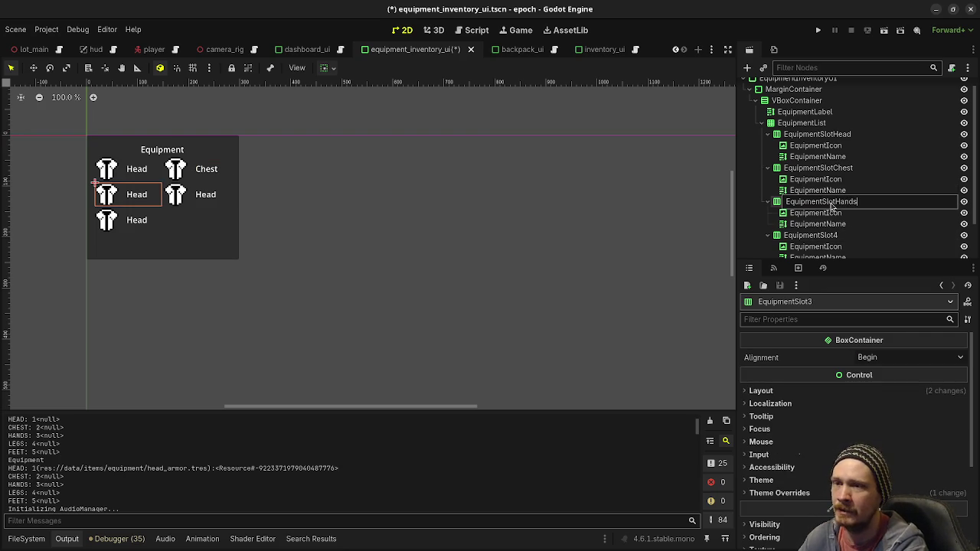
pyautogui.press('Return')
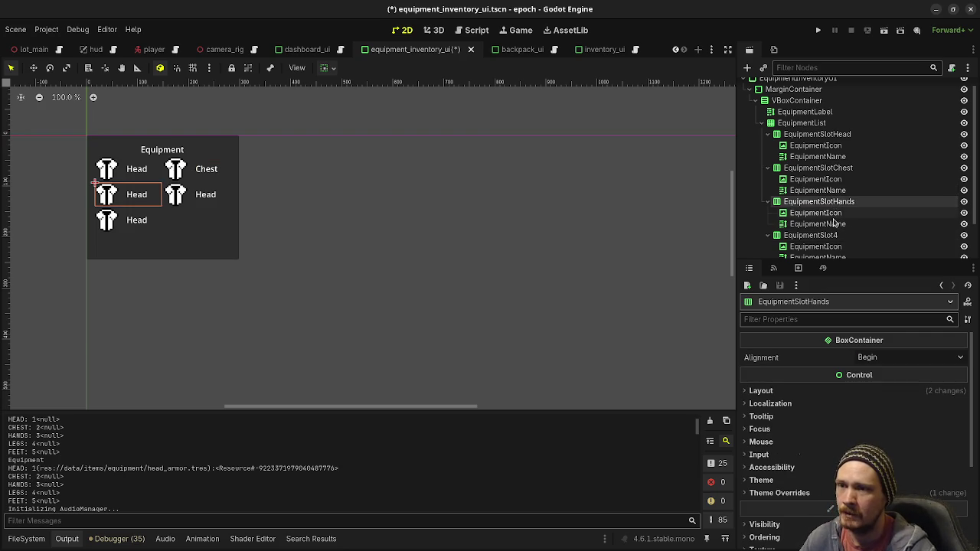
pyautogui.click(835, 223)
pyautogui.doubleClick(747, 391)
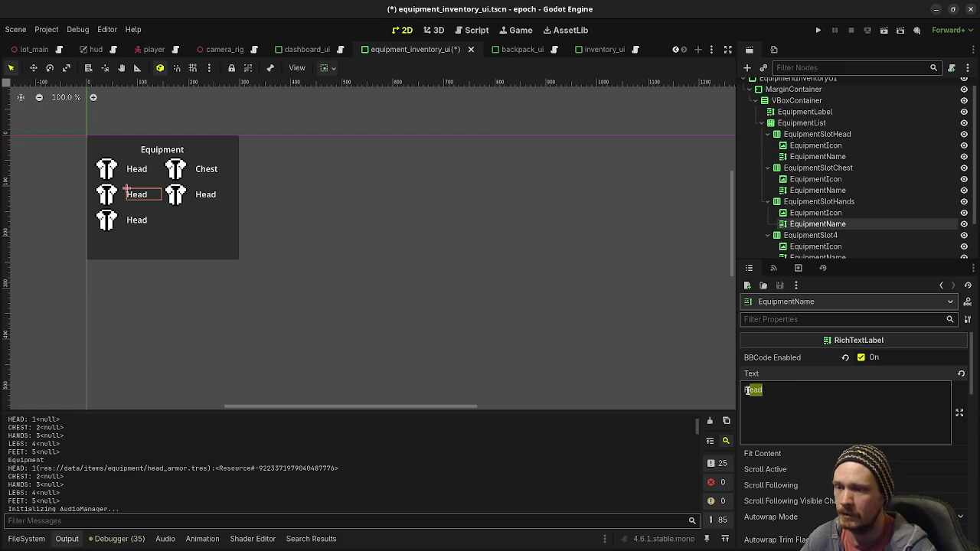
pyautogui.write('Hands')
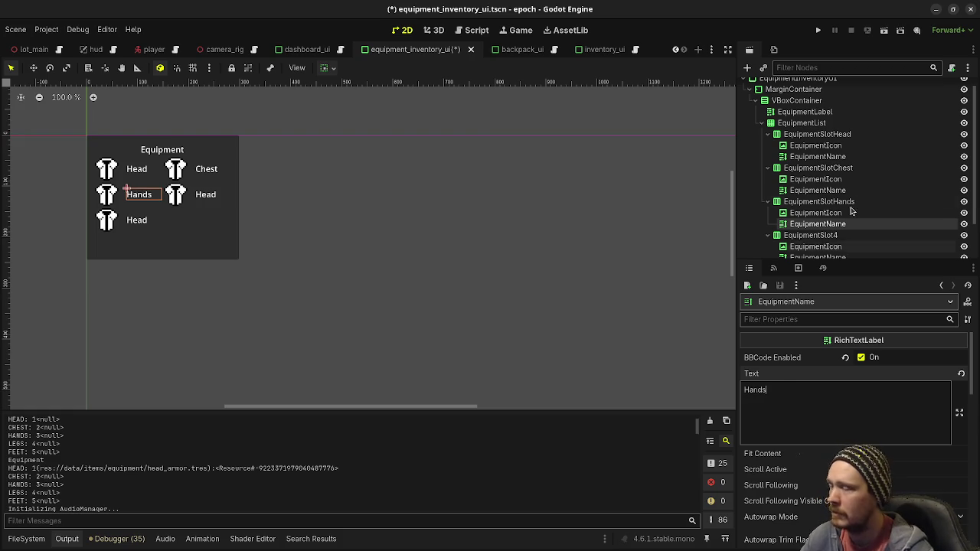
# Rename the fourth slot to EquipmentSlotLegs and set its label text to Legs
pyautogui.doubleClick(816, 239)
pyautogui.press('End')
pyautogui.press('BackSpace')
pyautogui.write('Legs')
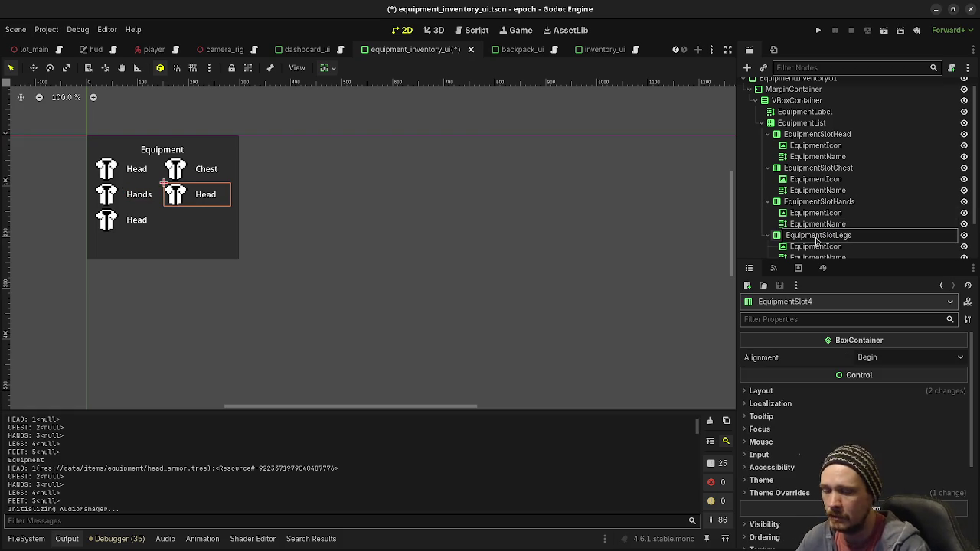
pyautogui.press('Return')
pyautogui.scroll(-2, 816, 246)
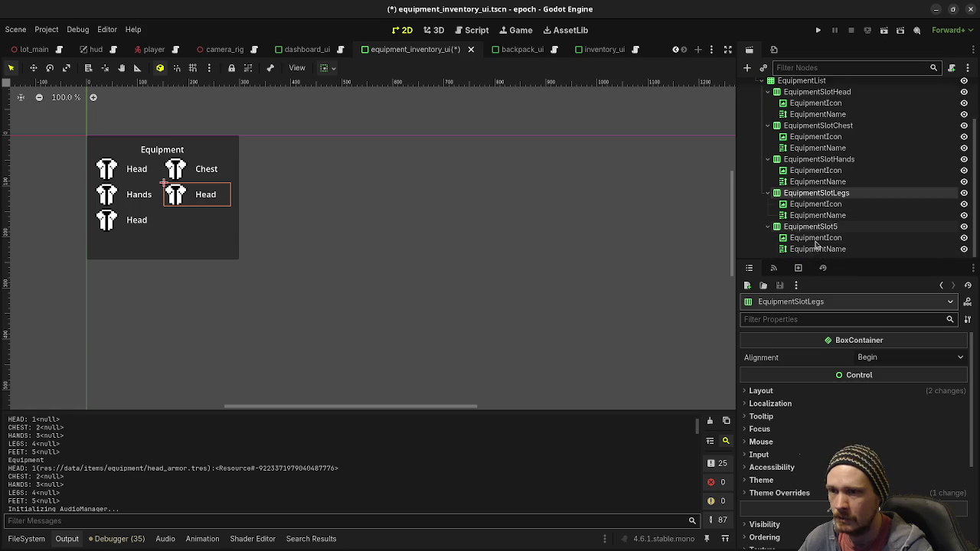
pyautogui.click(818, 215)
pyautogui.click(814, 392)
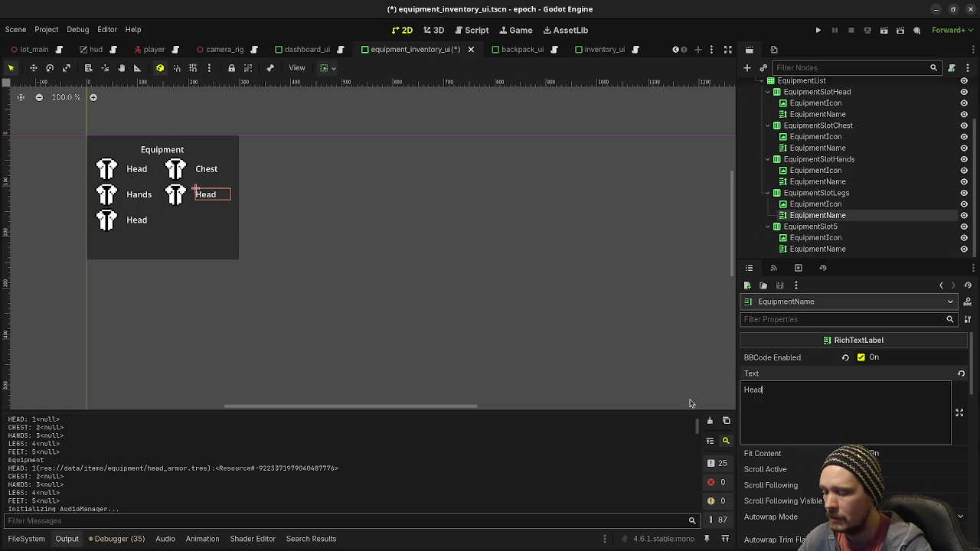
pyautogui.press('BackSpace')
pyautogui.press('BackSpace')
pyautogui.press('BackSpace')
pyautogui.write('Legs')
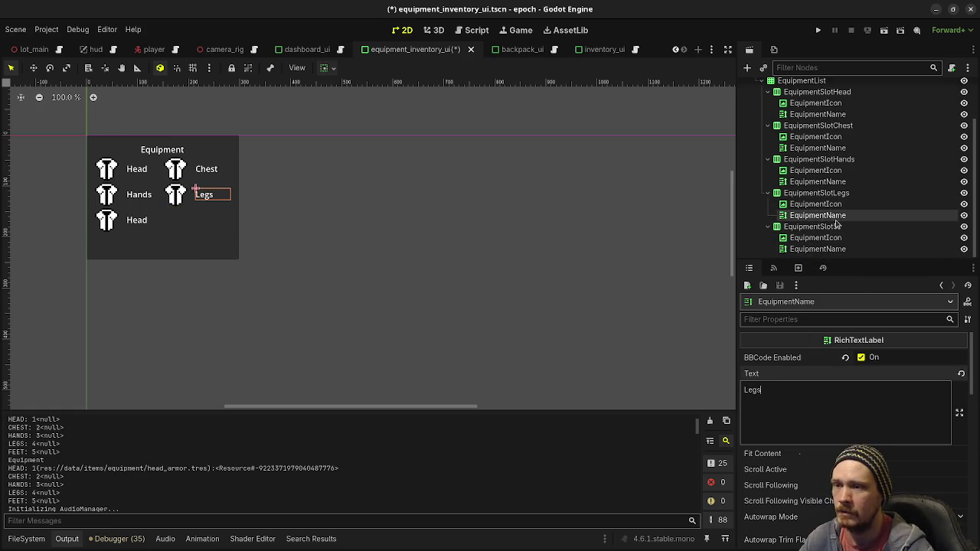
pyautogui.doubleClick(836, 228)
pyautogui.click(836, 227)
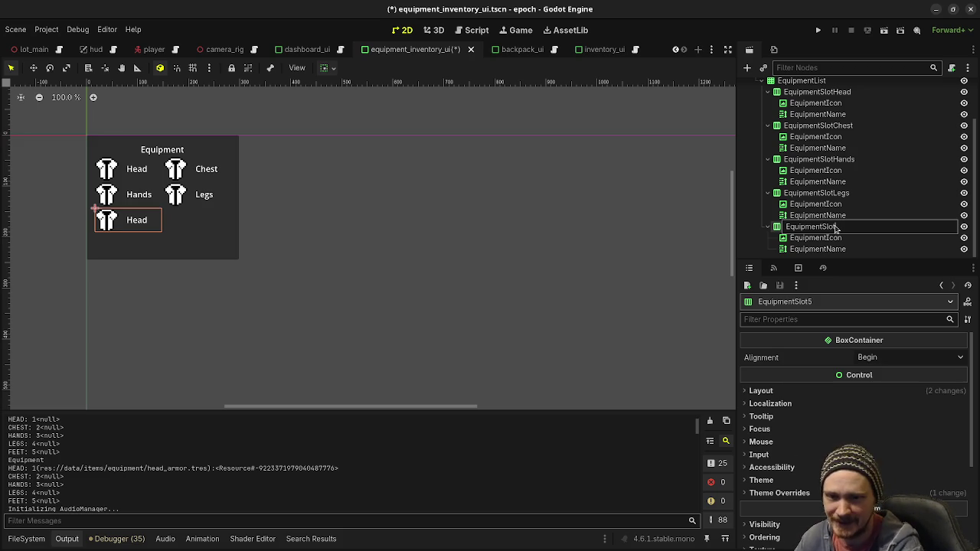
# Rename the fifth slot to EquipmentSlotFeet and set its label text to Feet
pyautogui.press('BackSpace')
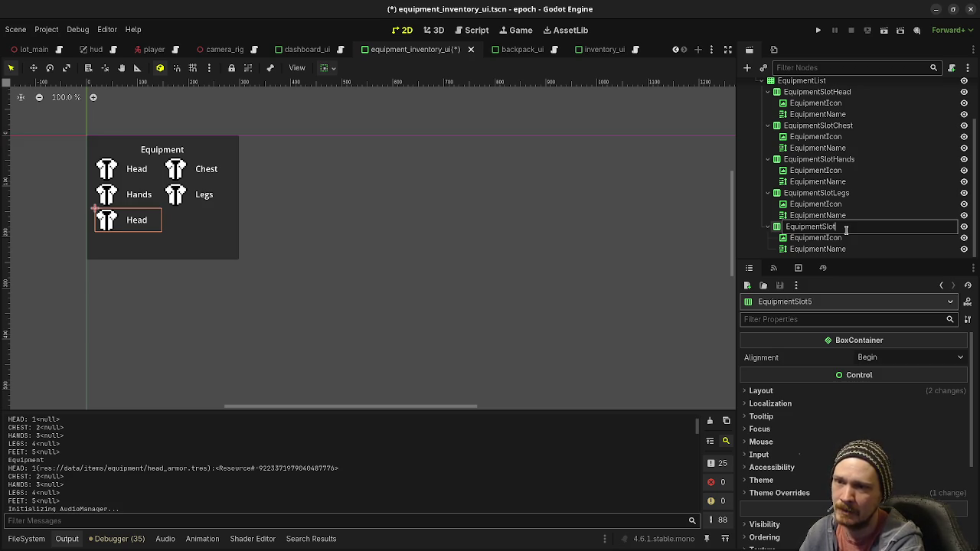
pyautogui.write('F')
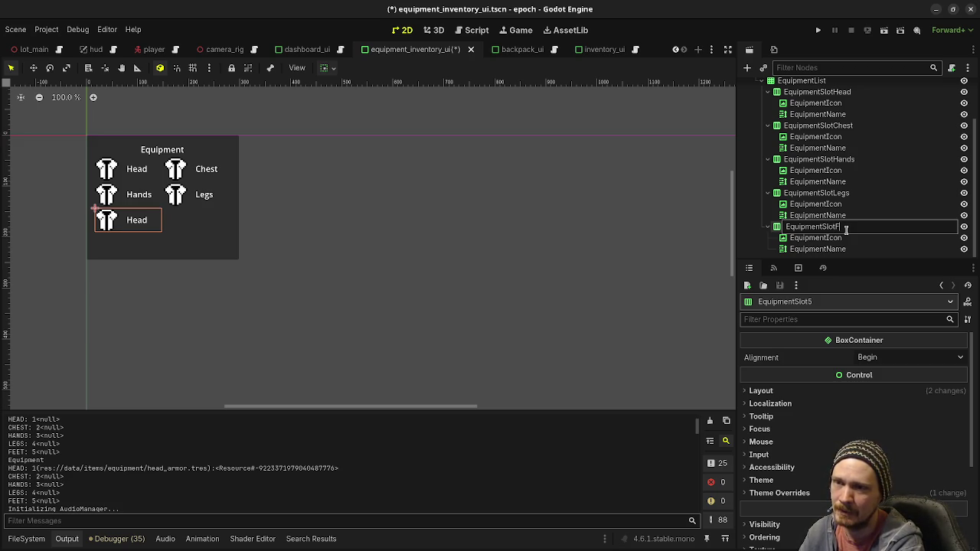
pyautogui.write('eet')
pyautogui.press('Return')
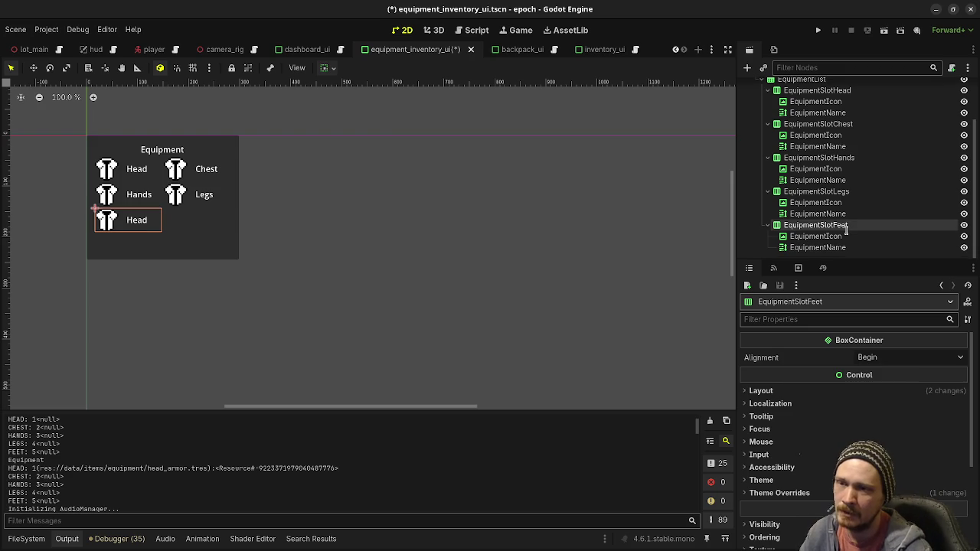
pyautogui.click(819, 247)
pyautogui.click(866, 387)
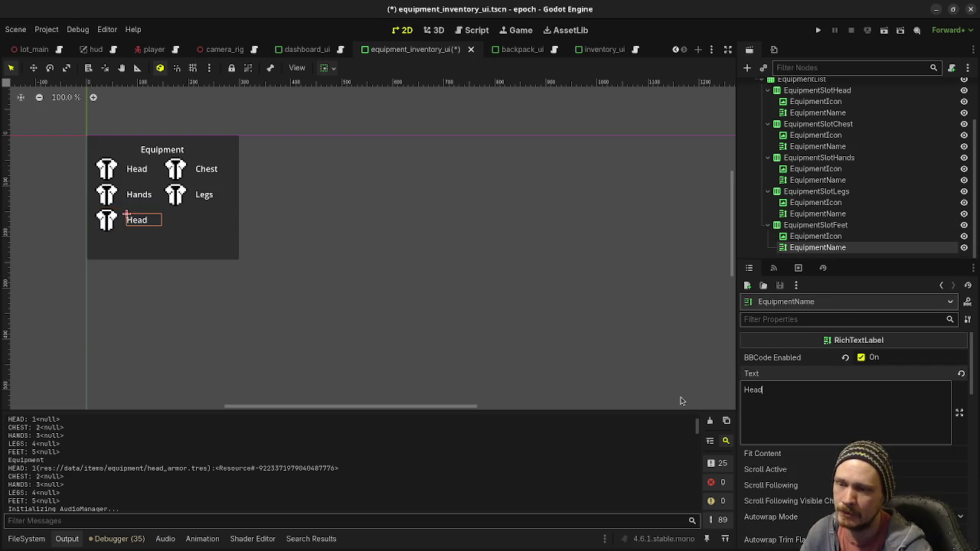
pyautogui.press('BackSpace')
pyautogui.press('BackSpace')
pyautogui.press('BackSpace')
pyautogui.write('Feet')
pyautogui.press('Return')
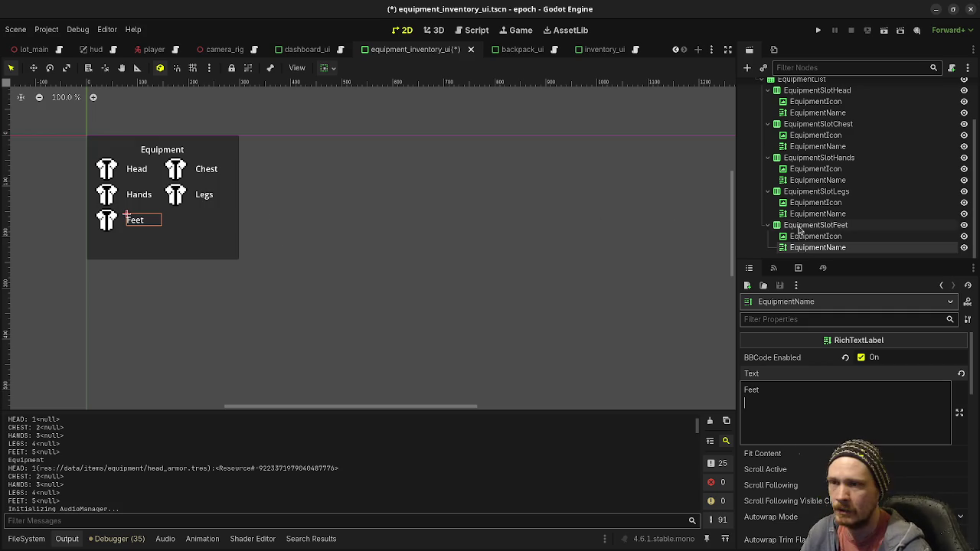
# Collapse the five slot nodes and EquipmentList in the Scene tree and save the scene
pyautogui.click(775, 227)
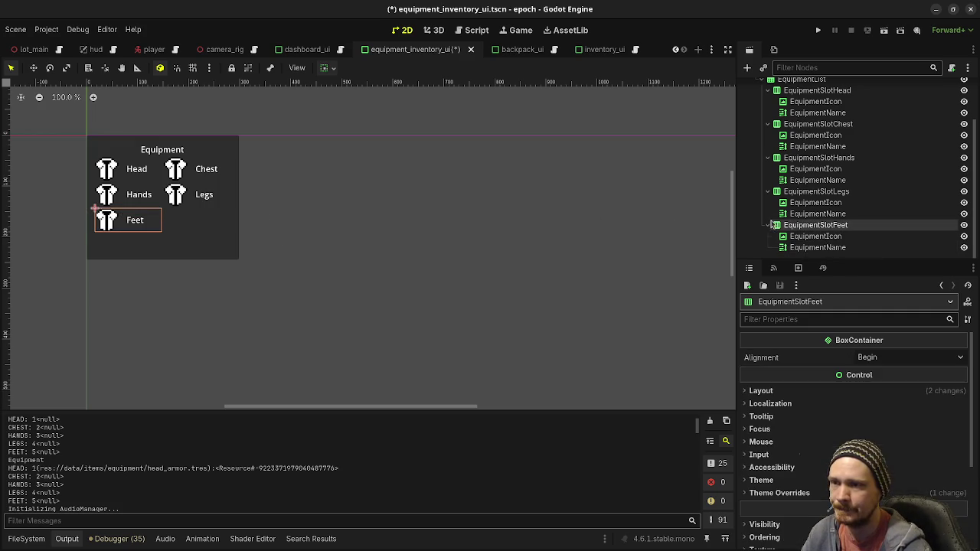
pyautogui.click(768, 225)
pyautogui.click(768, 214)
pyautogui.click(767, 180)
pyautogui.click(768, 178)
pyautogui.click(768, 144)
pyautogui.hotkey('ctrl', 's')
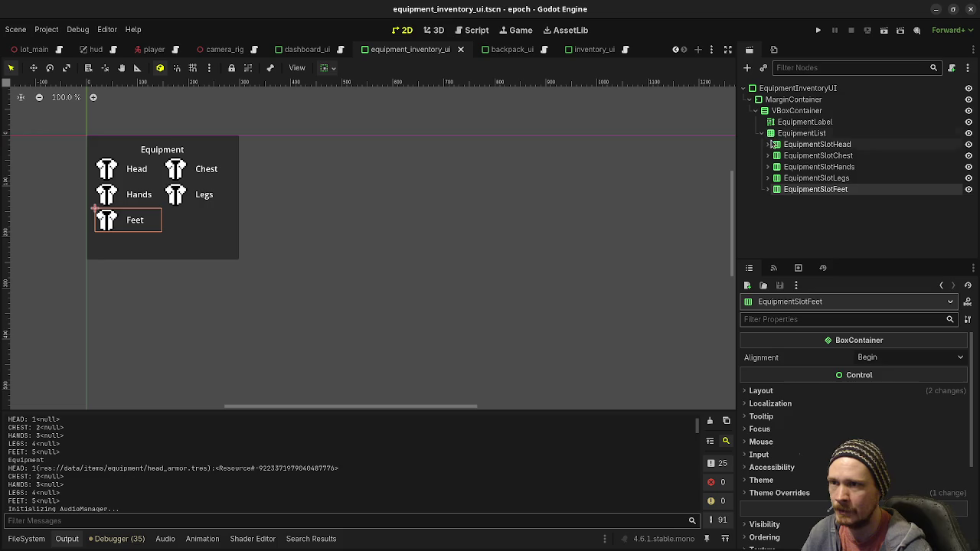
pyautogui.click(761, 133)
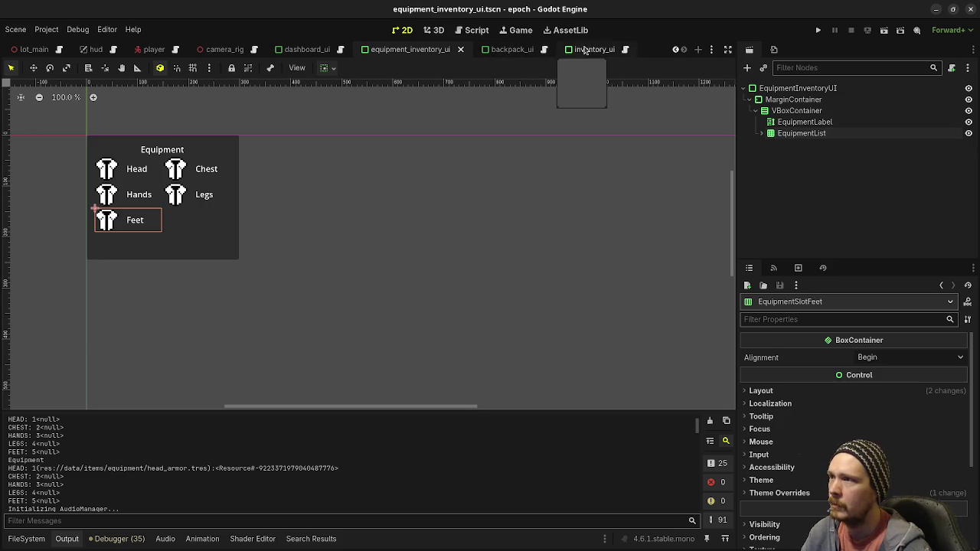
# Instance equipment_inventory_ui.tscn as a child of MarginContainer2 in the dashboard_ui scene
pyautogui.click(314, 51)
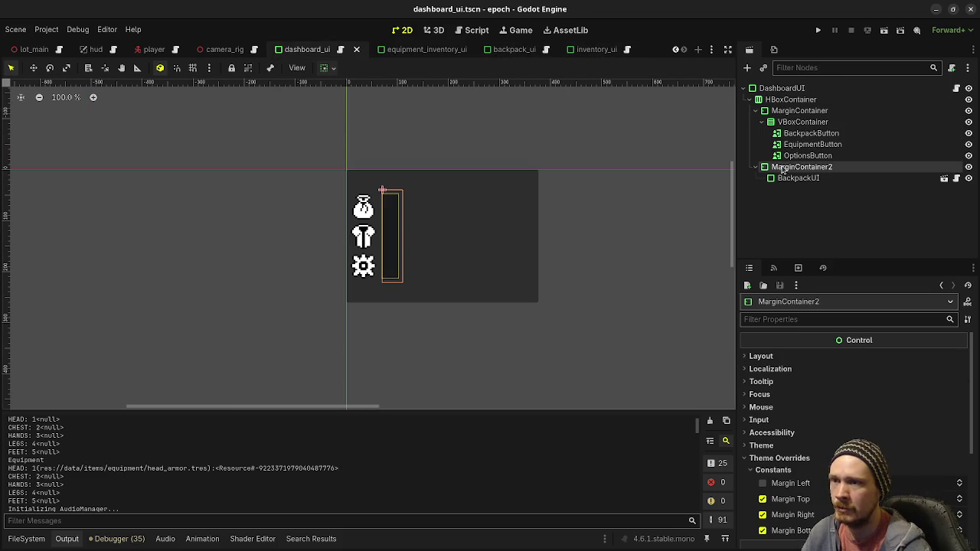
pyautogui.click(792, 170)
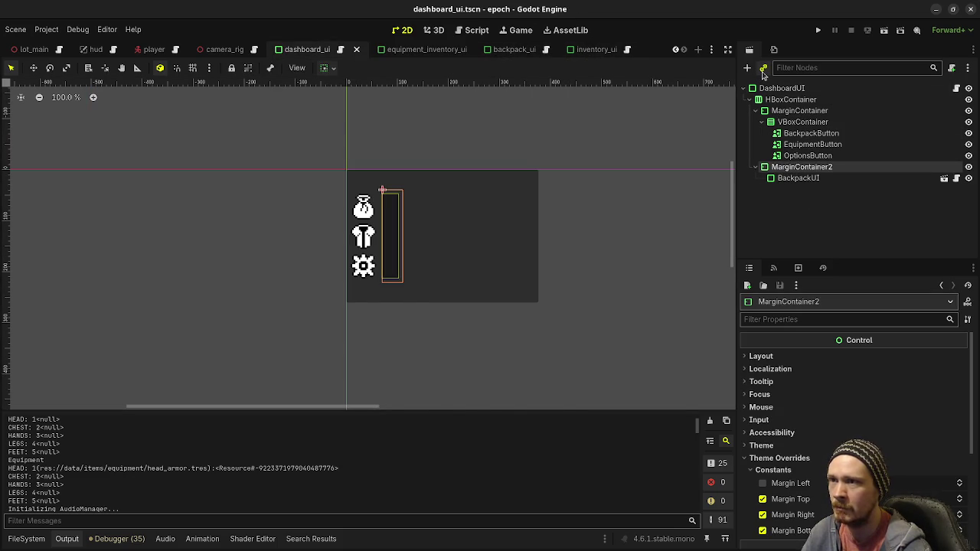
pyautogui.click(763, 69)
pyautogui.write('equip')
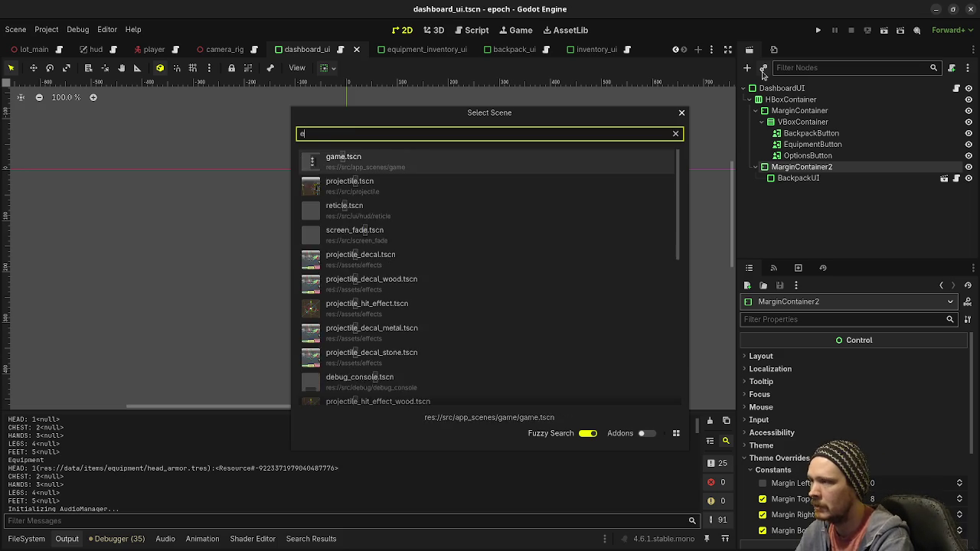
pyautogui.press('Return')
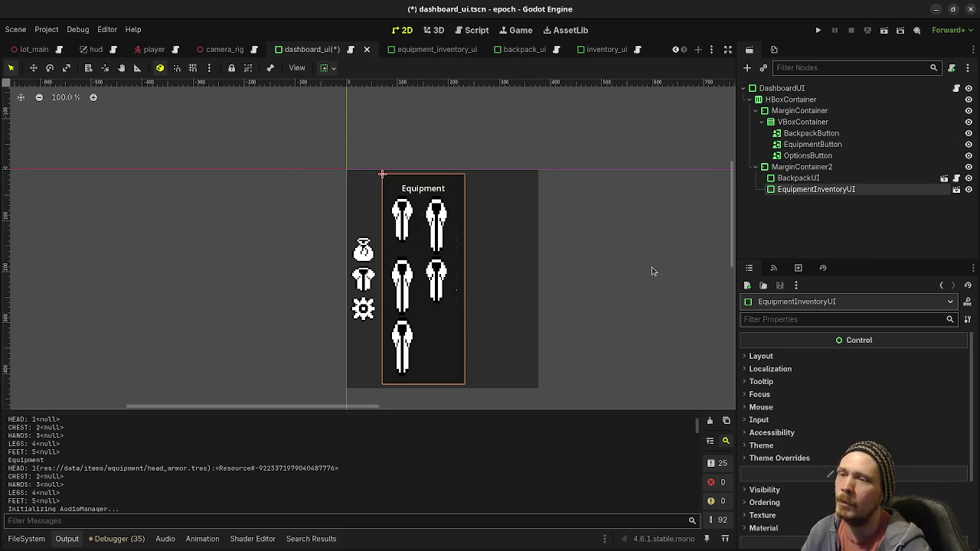
# Keep BackpackUI visible and leave the EquipmentInventoryUI instance hidden
pyautogui.click(802, 179)
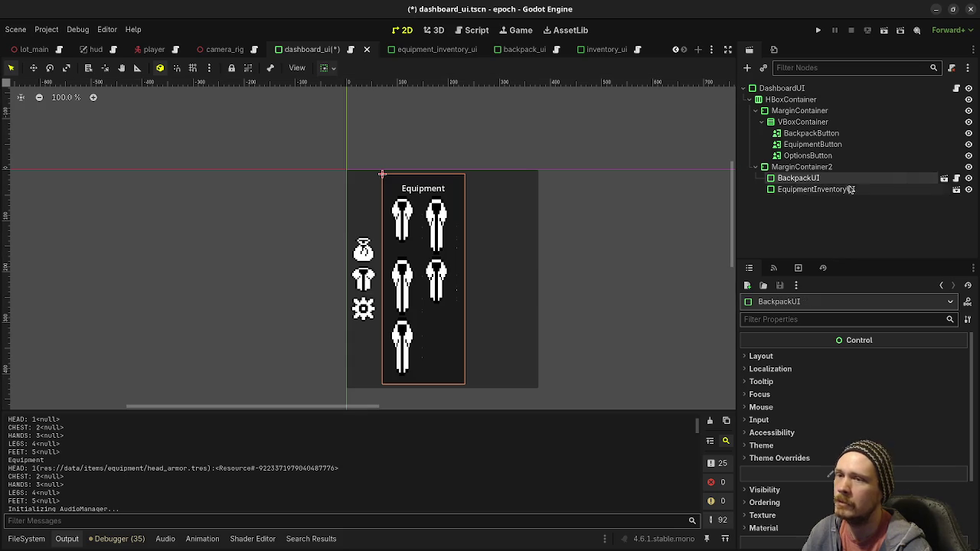
pyautogui.click(969, 178)
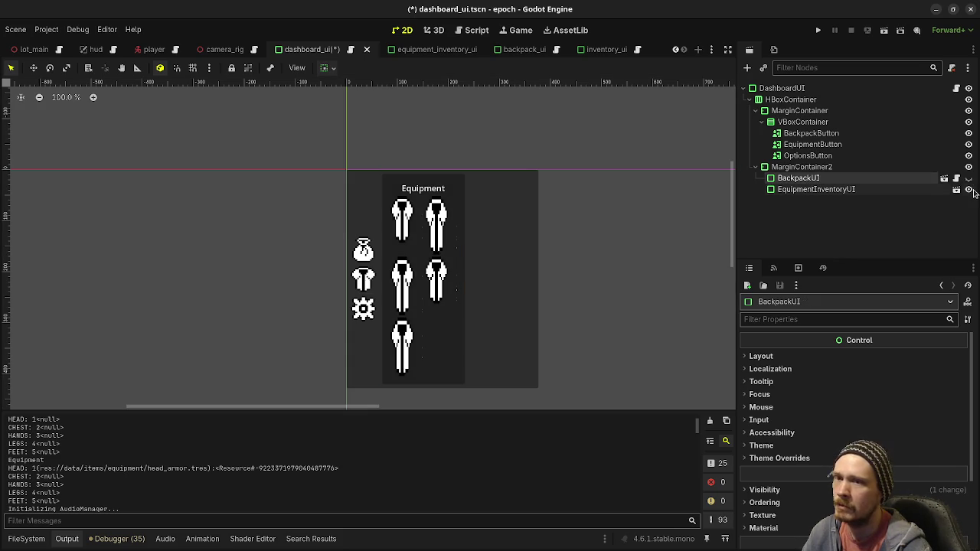
pyautogui.click(970, 179)
pyautogui.click(969, 189)
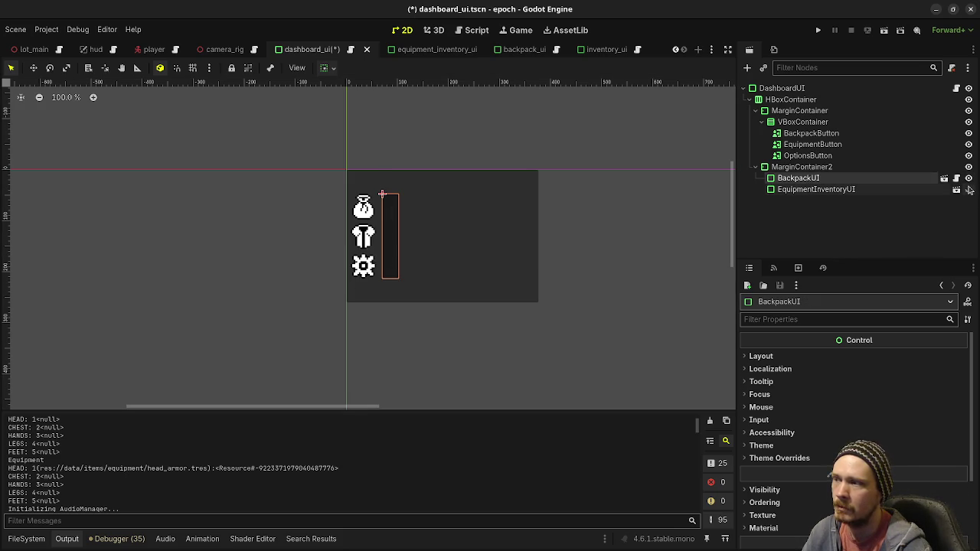
pyautogui.click(969, 189)
pyautogui.click(970, 189)
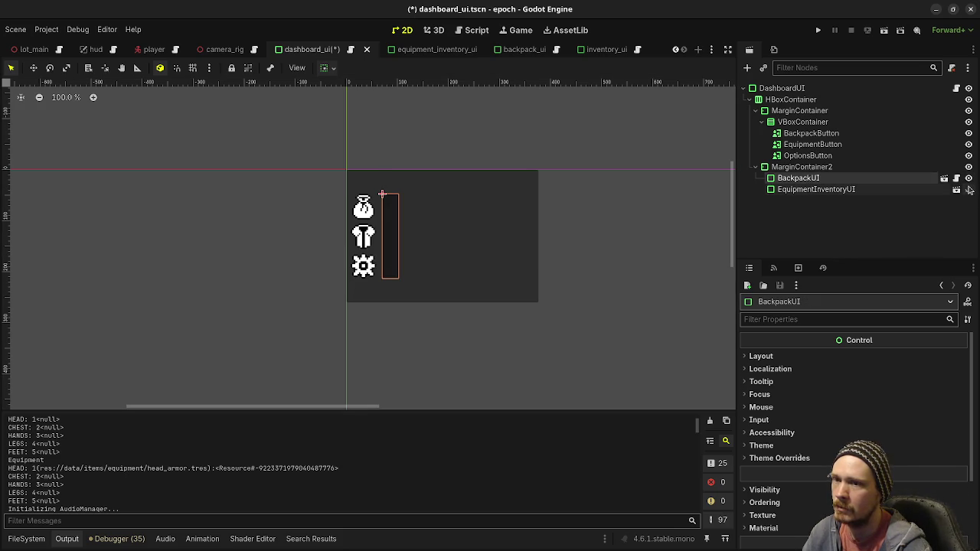
# Hide BackpackUI and show EquipmentInventoryUI so the Equipment panel displays in the dashboard
pyautogui.click(870, 192)
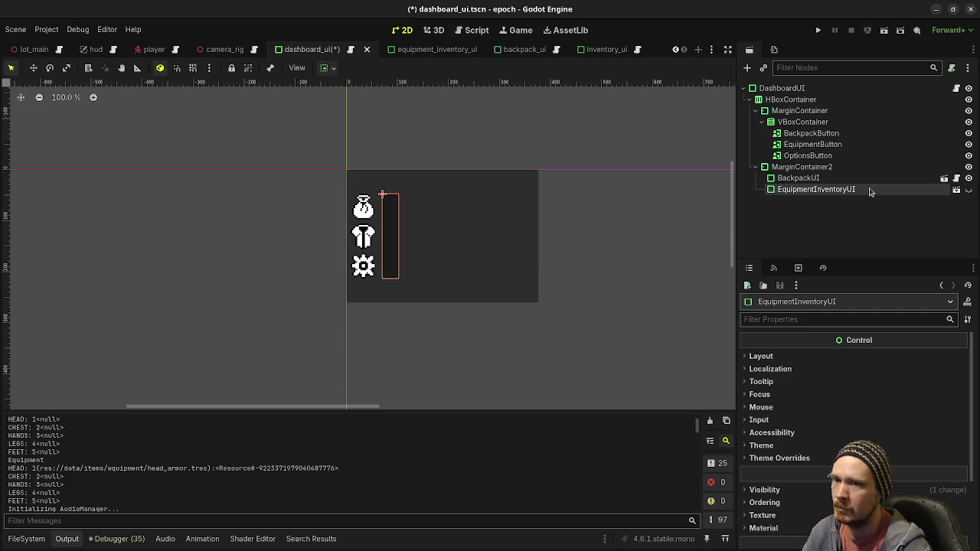
pyautogui.click(969, 179)
pyautogui.click(968, 190)
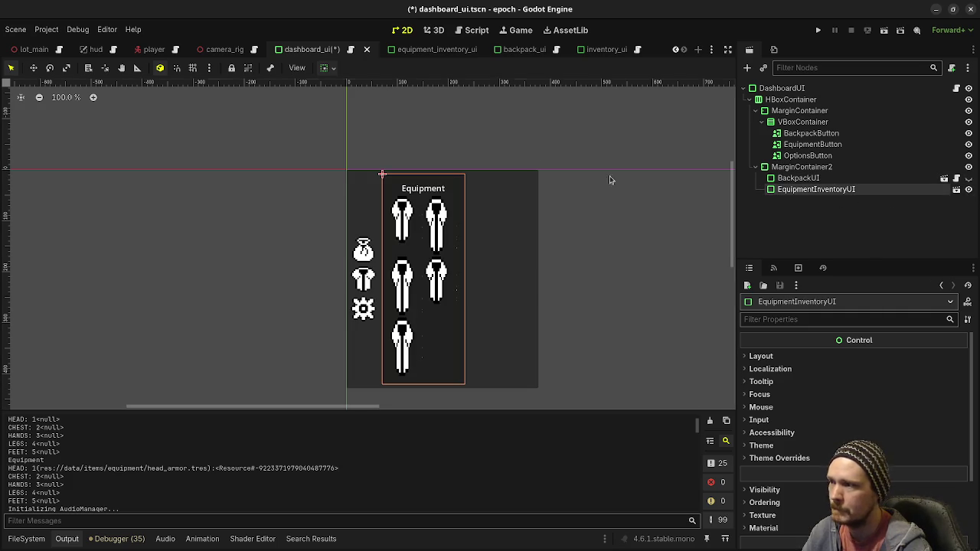
pyautogui.click(325, 68)
pyautogui.click(816, 186)
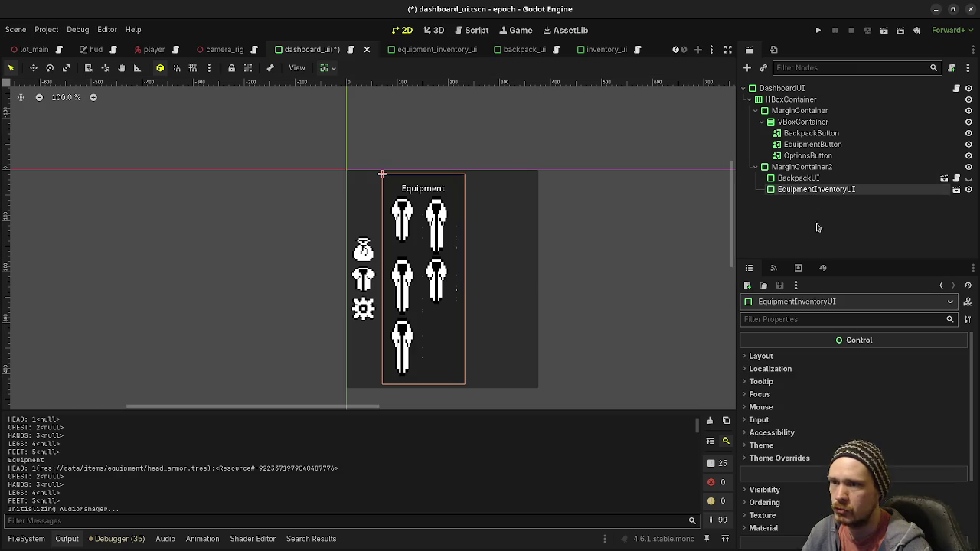
# Inspect the Equipment panel's Layout > Transform size and position, comparing against BackpackUI
pyautogui.click(794, 357)
pyautogui.click(806, 468)
pyautogui.scroll(-2, 805, 468)
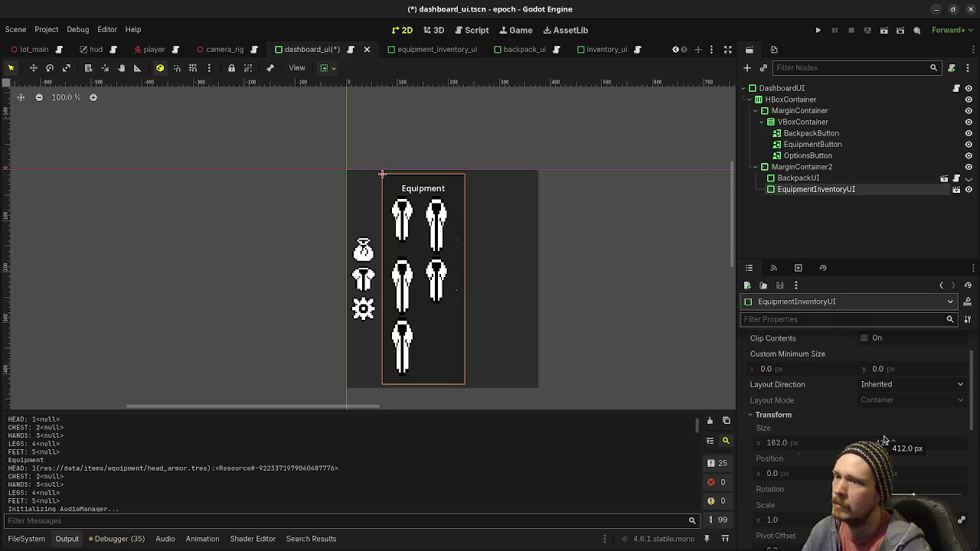
pyautogui.click(829, 179)
pyautogui.click(818, 190)
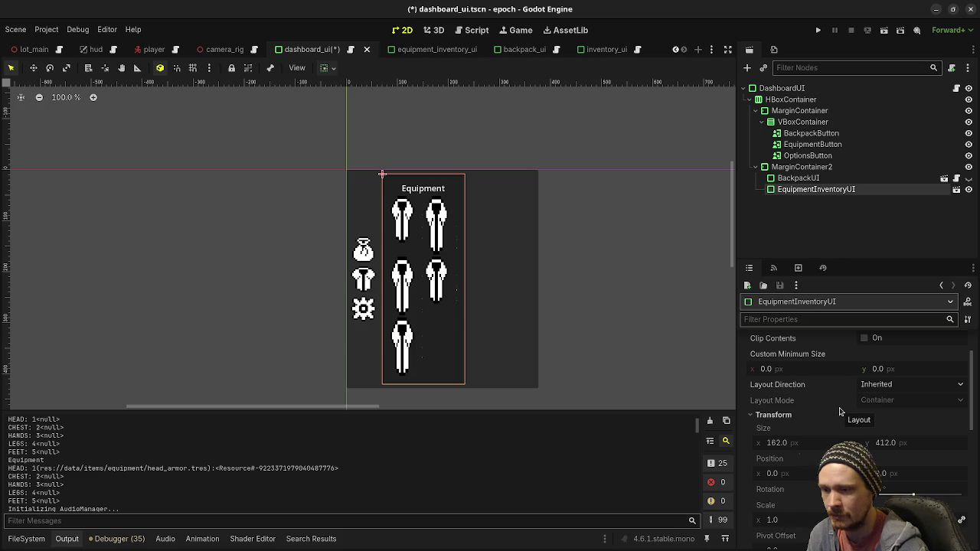
pyautogui.scroll(2, 834, 413)
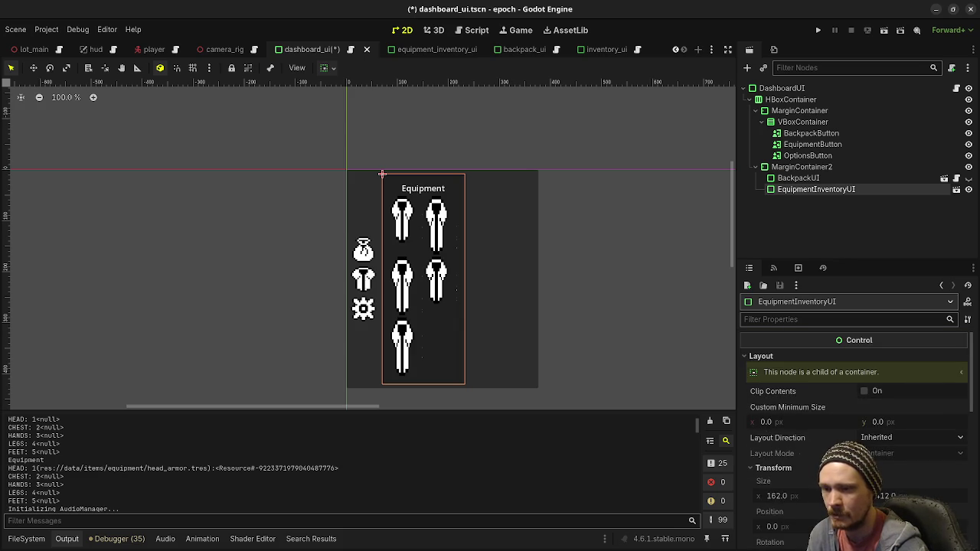
pyautogui.scroll(-10, 853, 429)
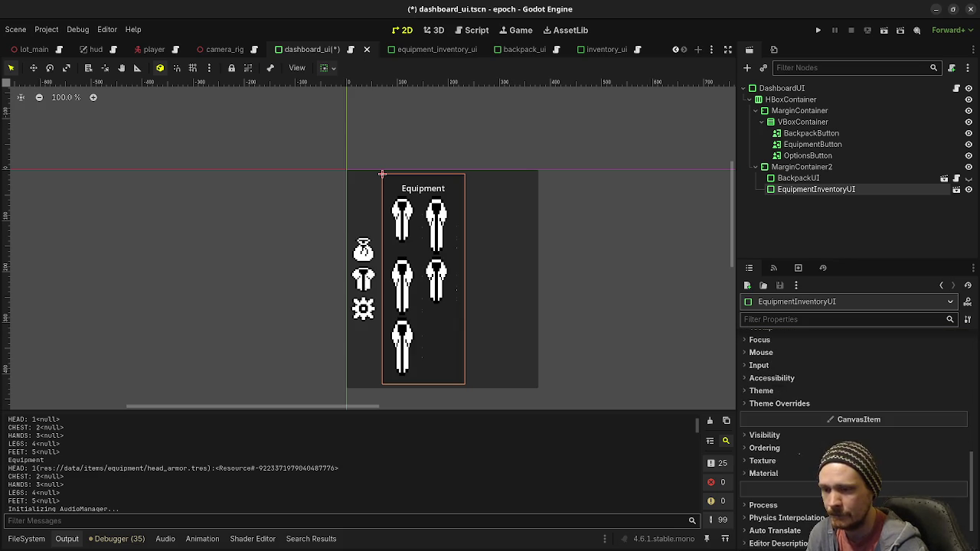
pyautogui.scroll(1, 853, 429)
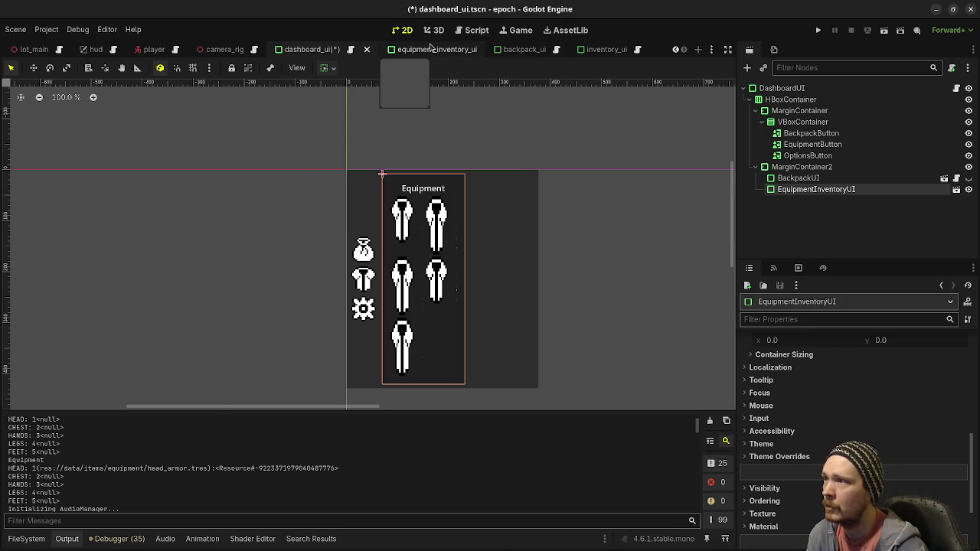
# In the equipment_inventory_ui scene, enter a 16 px custom minimum width
pyautogui.click(463, 48)
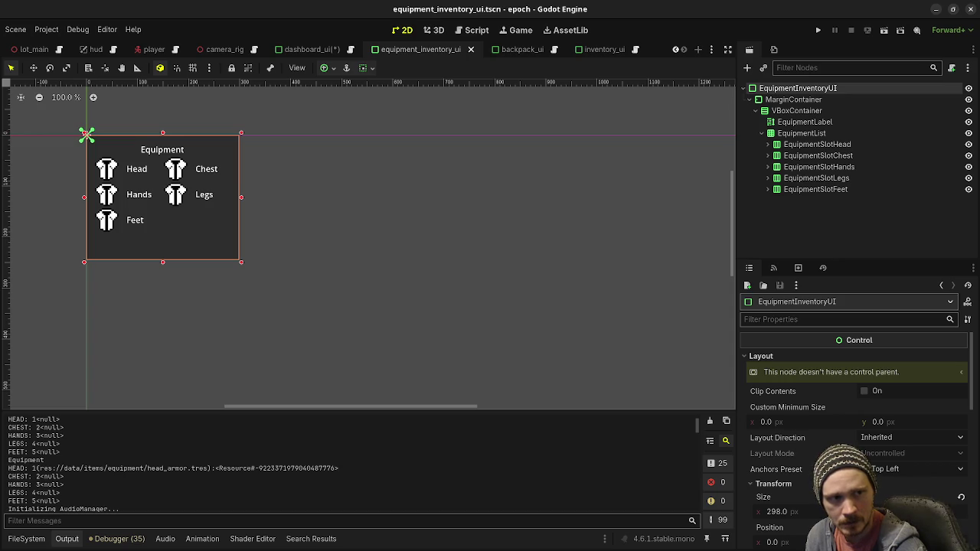
pyautogui.click(821, 422)
pyautogui.write('16')
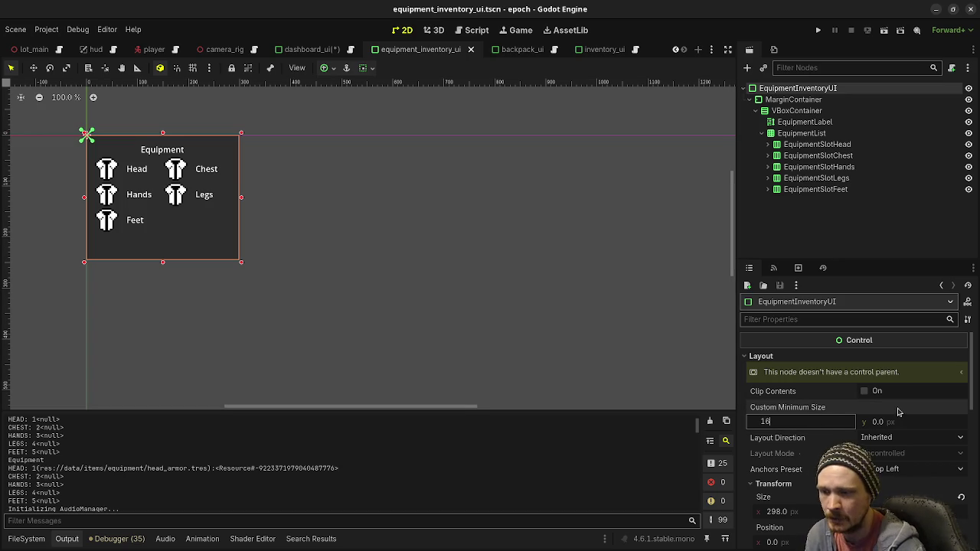
pyautogui.doubleClick(748, 420)
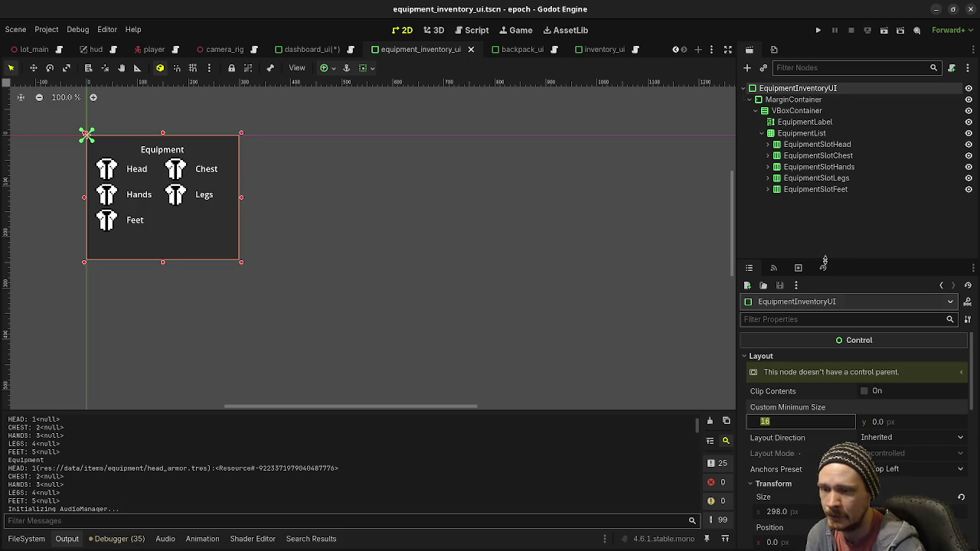
pyautogui.scroll(-2, 805, 433)
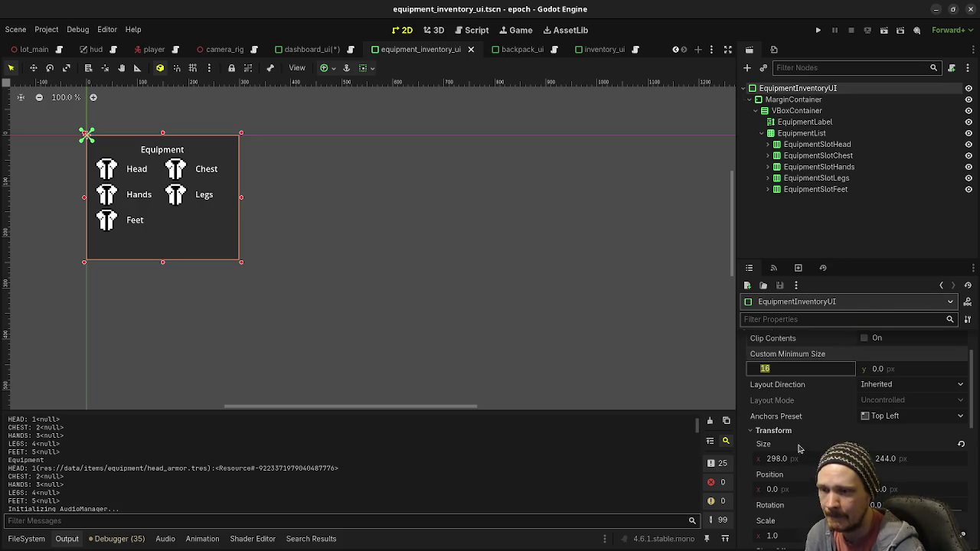
pyautogui.scroll(2, 802, 444)
pyautogui.press('Return')
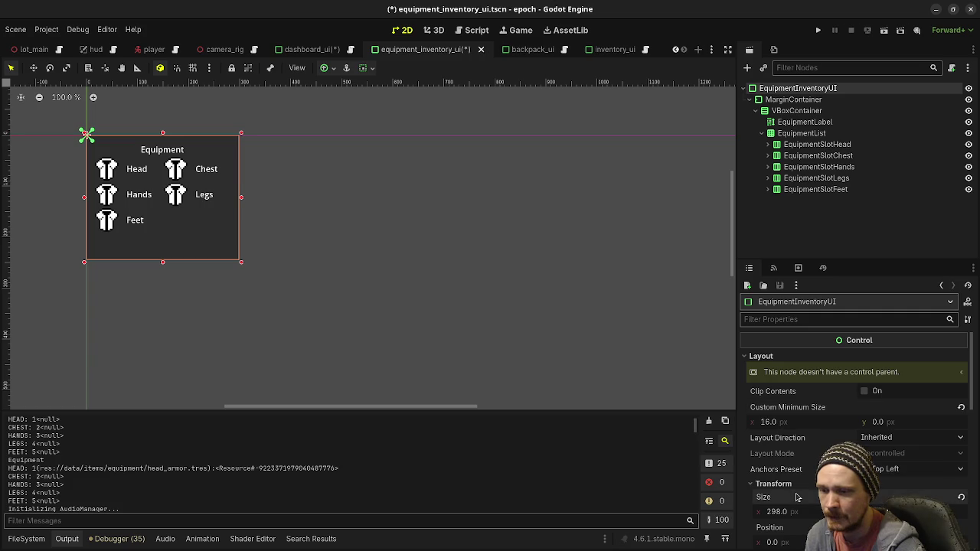
# Paste 298 × 244 as the custom minimum size and return to the dashboard_ui scene
pyautogui.rightClick(788, 407)
pyautogui.click(812, 427)
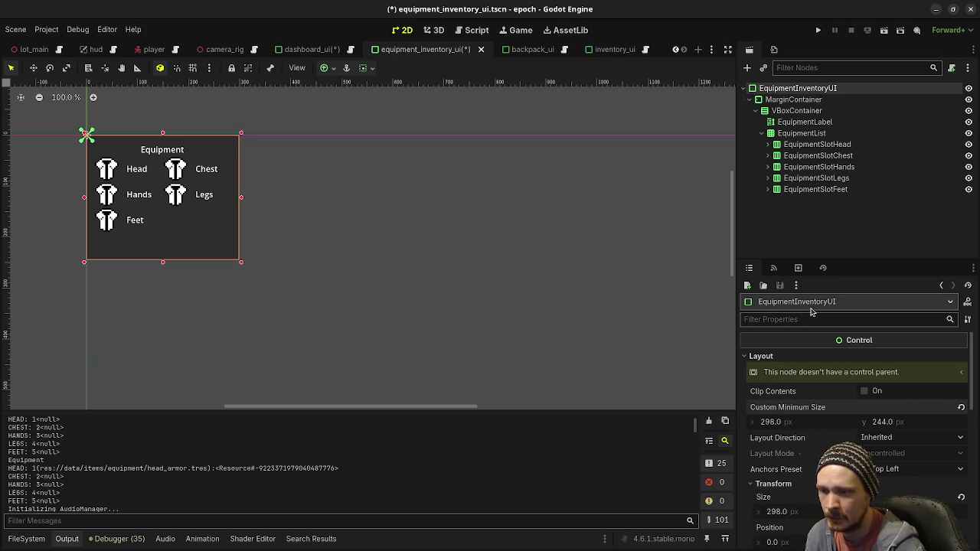
pyautogui.click(308, 49)
pyautogui.click(608, 232)
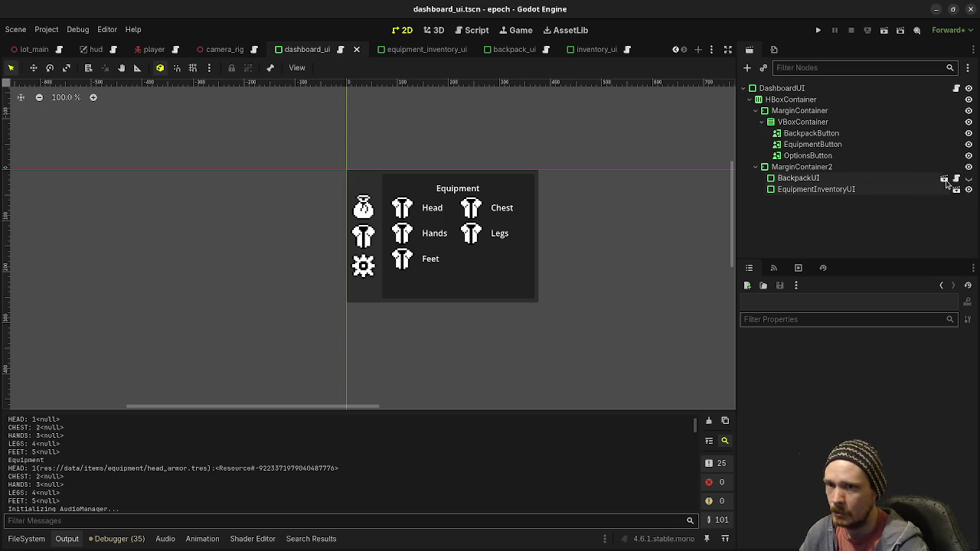
# Hide EquipmentInventoryUI in the dashboard and save the scene
pyautogui.click(968, 188)
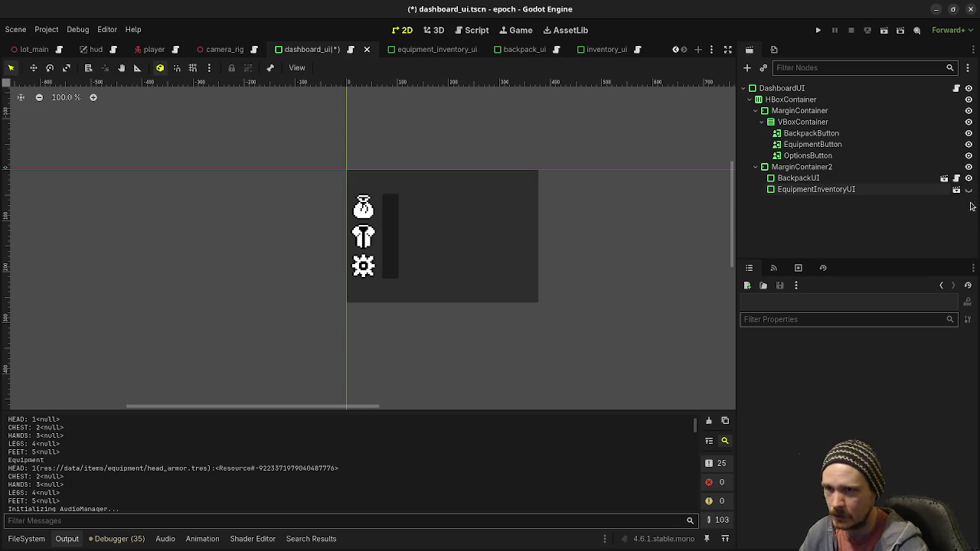
pyautogui.hotkey('ctrl', 's')
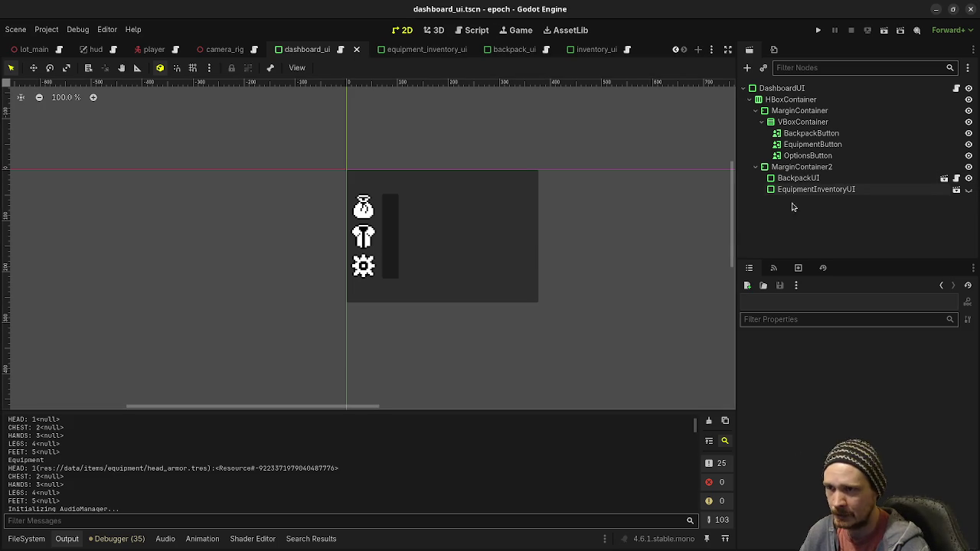
pyautogui.click(957, 89)
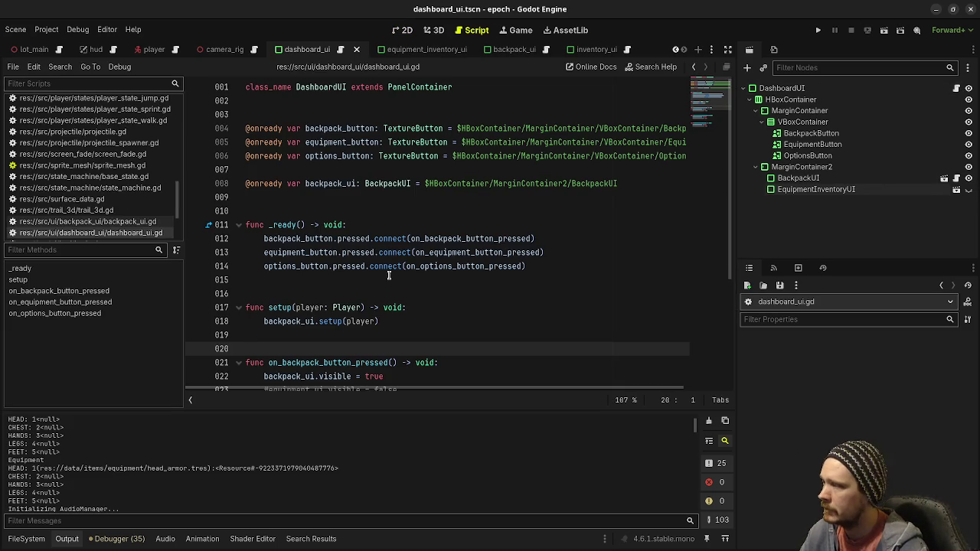
pyautogui.scroll(-4, 389, 275)
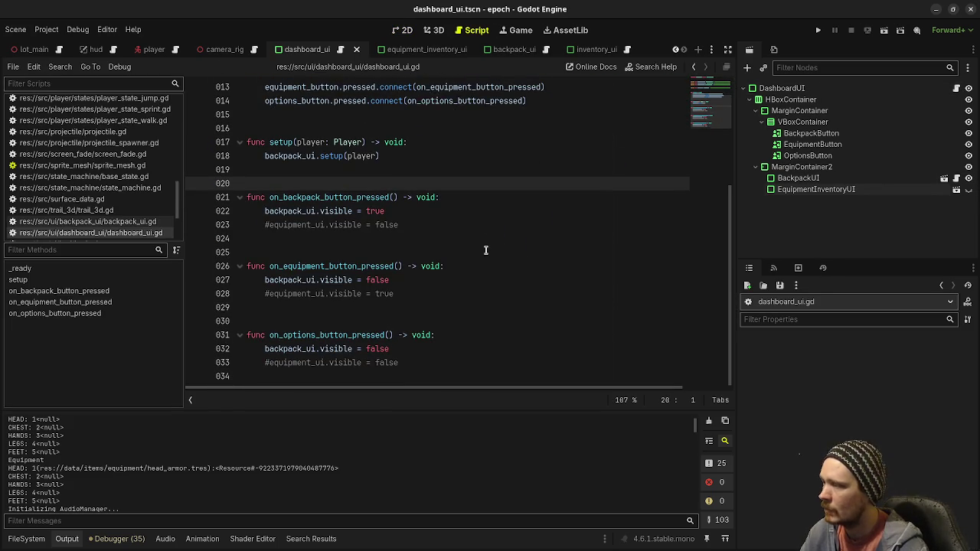
pyautogui.click(268, 225)
pyautogui.press('Delete')
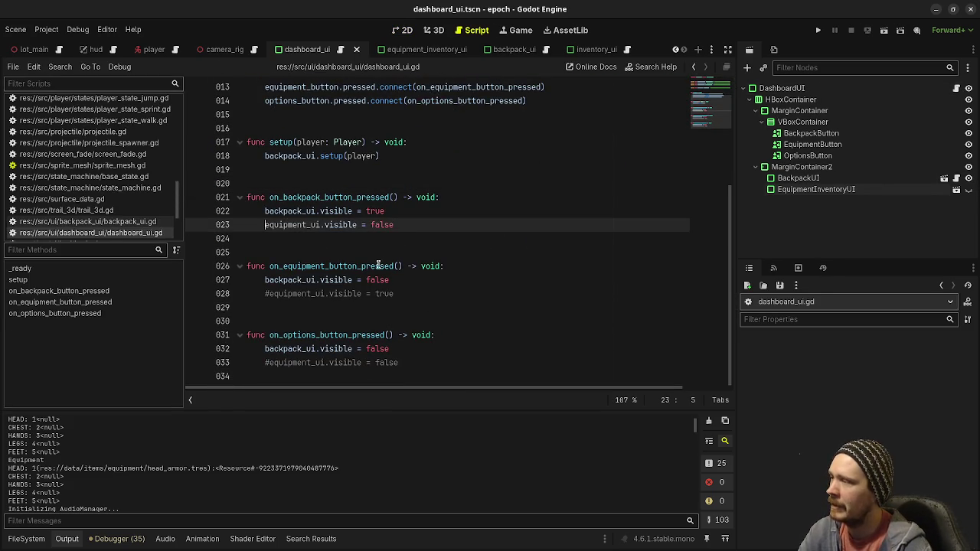
pyautogui.scroll(4, 390, 244)
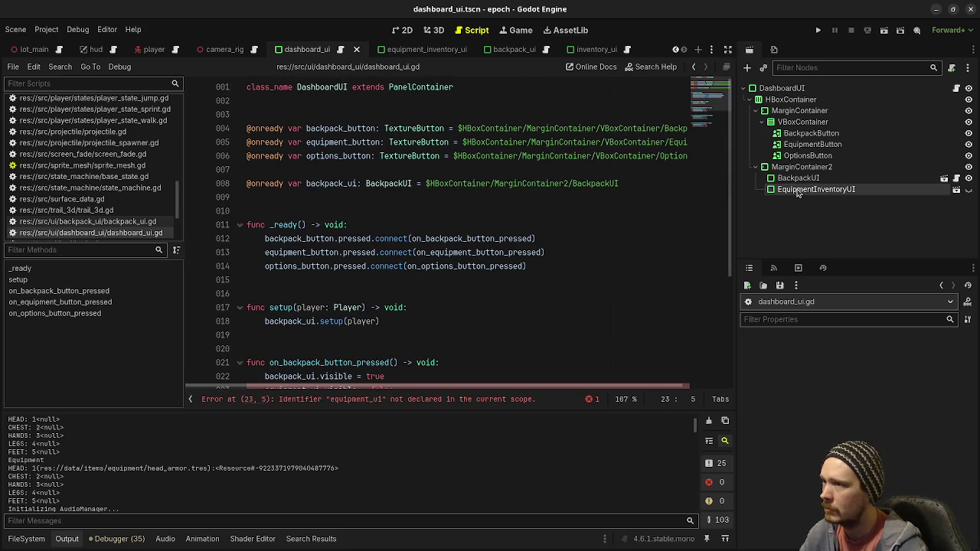
pyautogui.moveTo(796, 193); pyautogui.dragTo(619, 201)
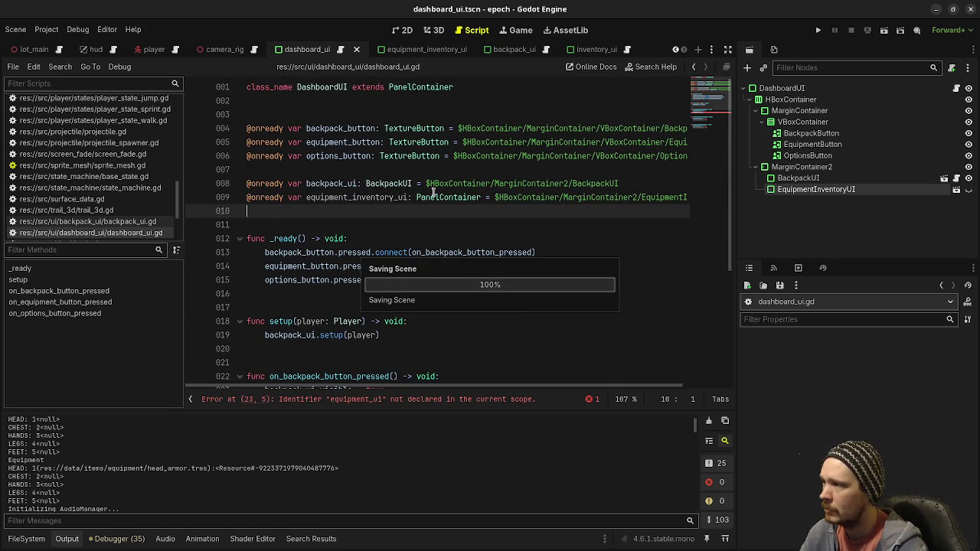
pyautogui.click(371, 198)
# Rename equipment_ui to equipment_inventory_ui on lines 24, 29 and 34
pyautogui.doubleClick(371, 197)
pyautogui.hotkey('ctrl', 'c')
pyautogui.scroll(-4, 372, 197)
pyautogui.doubleClick(304, 226)
pyautogui.hotkey('ctrl', 'v')
pyautogui.doubleClick(318, 294)
pyautogui.hotkey('ctrl', 'v')
pyautogui.doubleClick(302, 363)
pyautogui.hotkey('ctrl', 'v')
# Uncomment lines 29 and 34, save dashboard_ui.gd, and run the game
pyautogui.click(270, 295)
pyautogui.press('BackSpace')
pyautogui.click(267, 363)
pyautogui.press('BackSpace')
pyautogui.hotkey('ctrl', 's')
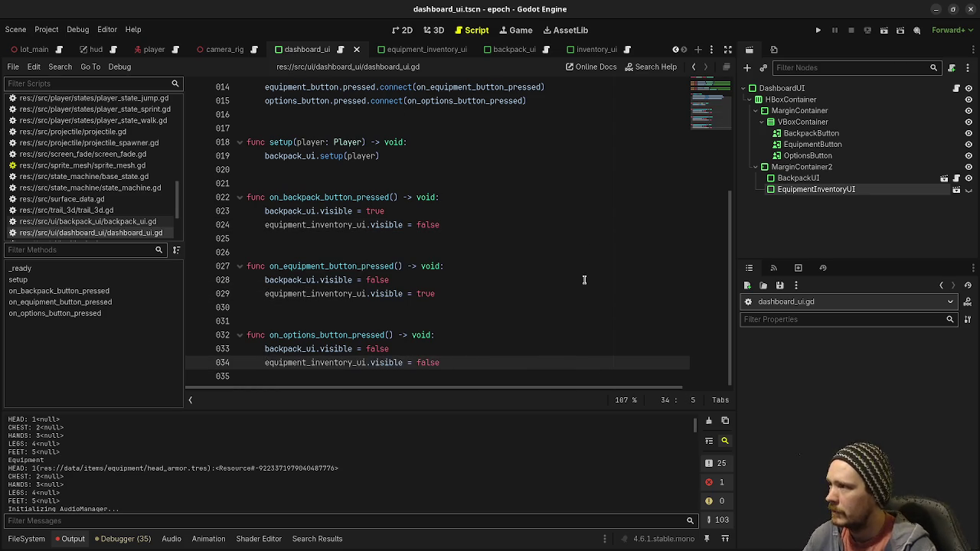
pyautogui.scroll(3, 584, 280)
pyautogui.scroll(2, 585, 280)
pyautogui.scroll(-5, 584, 280)
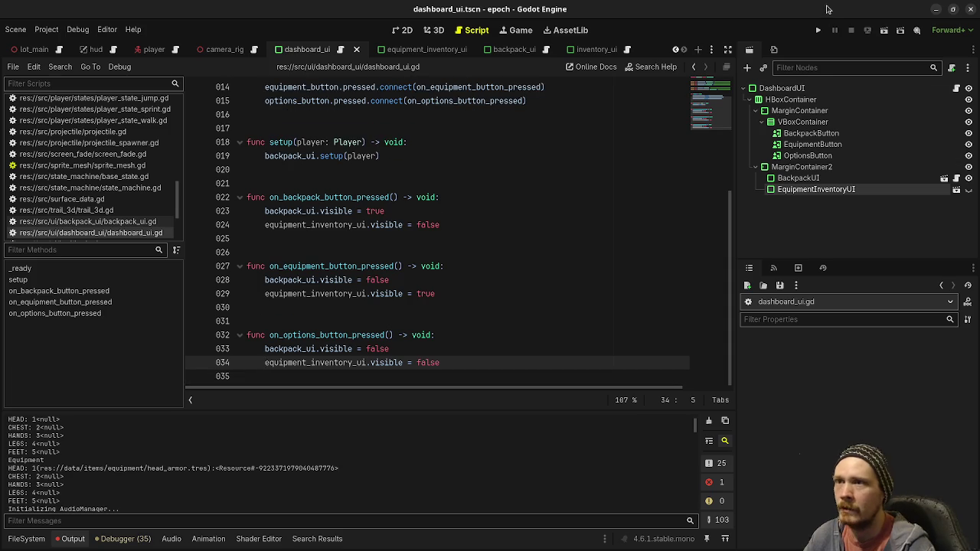
pyautogui.click(824, 29)
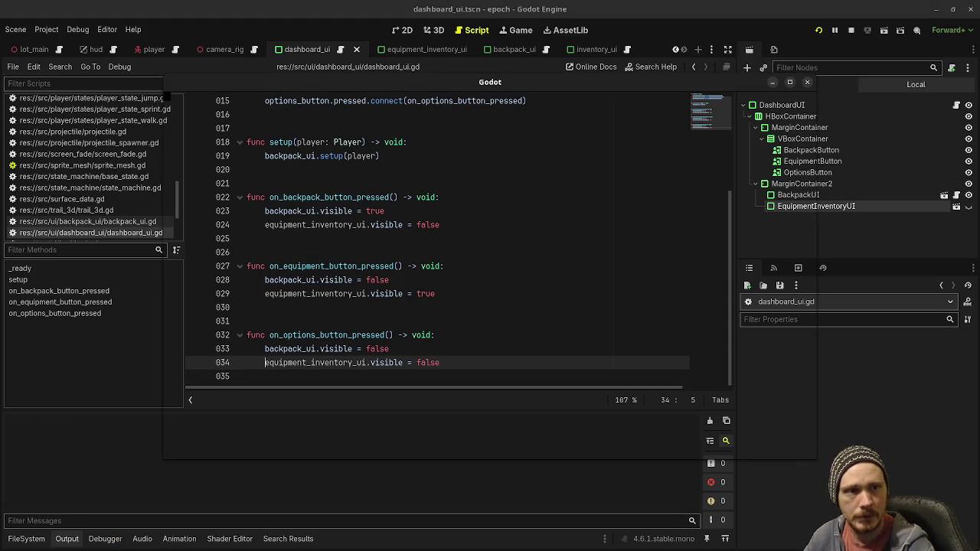